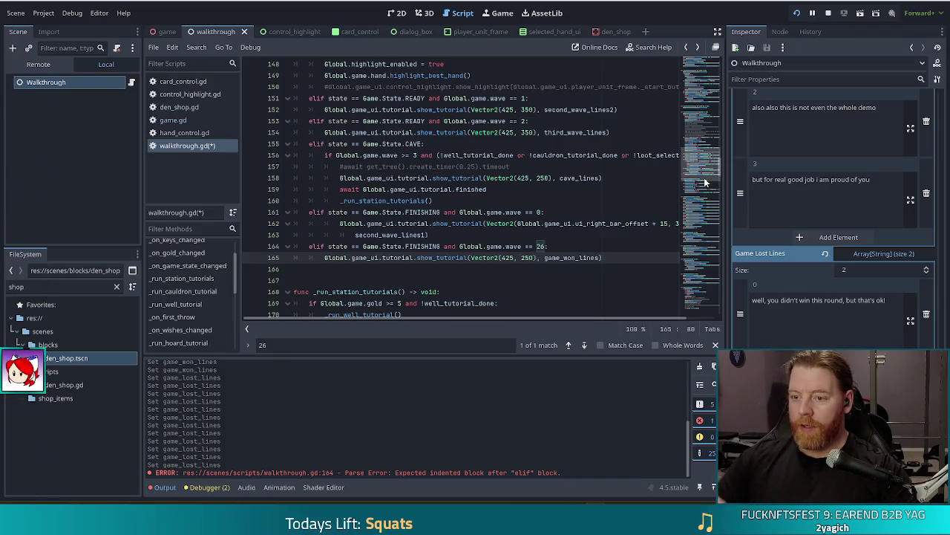
- Place the cursor at line 159 of the walkthrough script and launch the game in a debug run
{"action": "left_click", "coordinate": [556, 191]}
{"action": "left_click", "coordinate": [798, 14]}
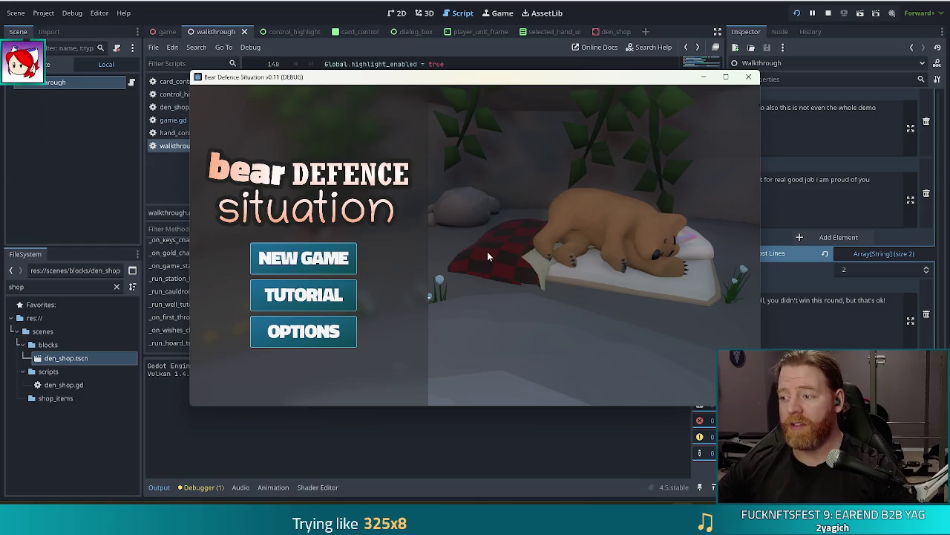
- Start the tutorial, buy the Key for 5 gold, and leave the shop for the level map
{"action": "left_click", "coordinate": [343, 301]}
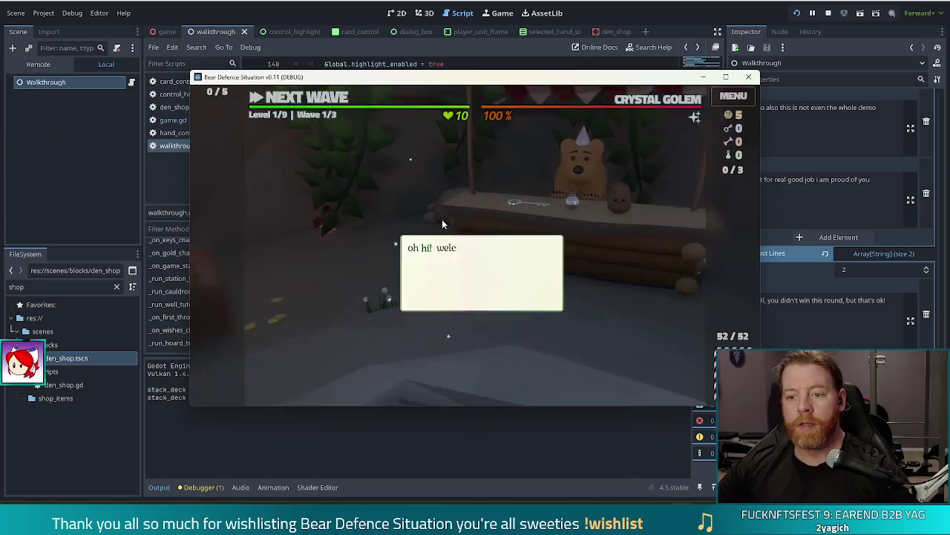
{"action": "left_click", "coordinate": [490, 191]}
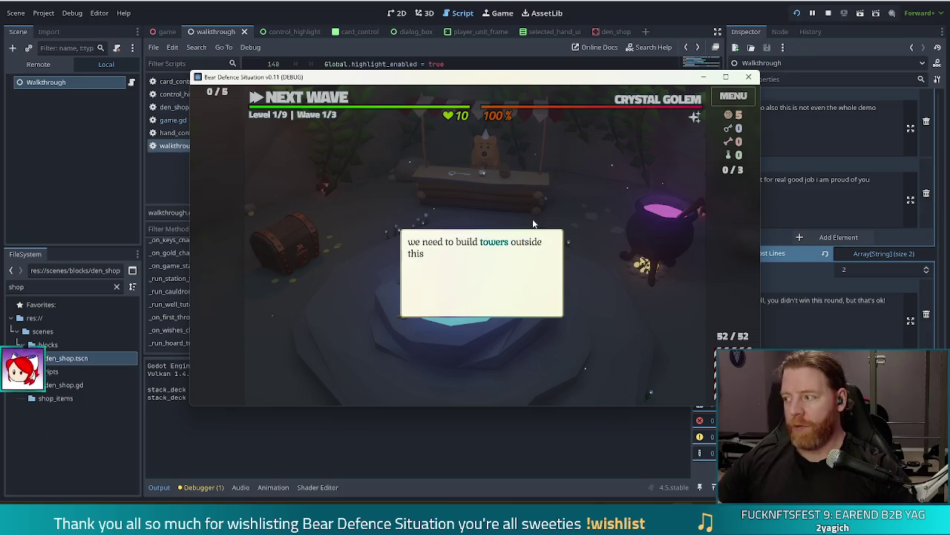
{"action": "left_click", "coordinate": [595, 196]}
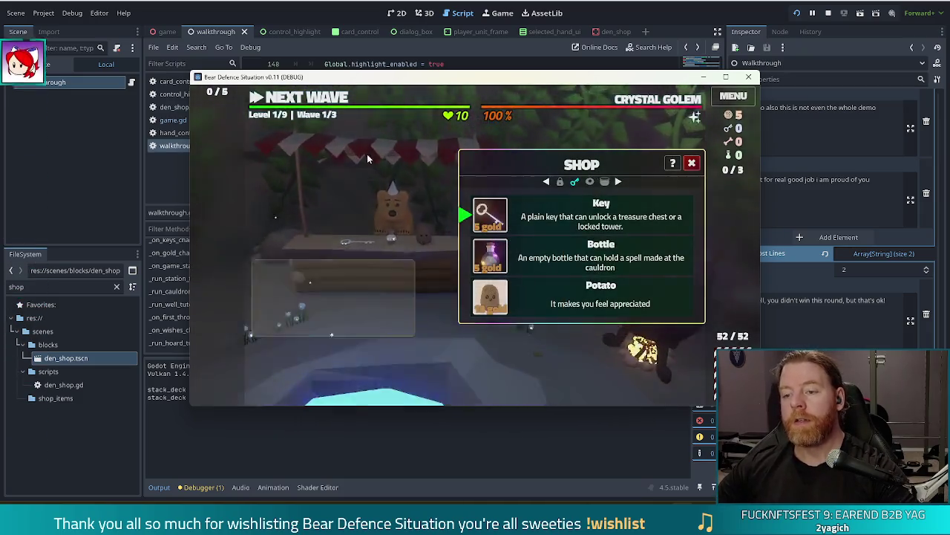
{"action": "left_click", "coordinate": [482, 213]}
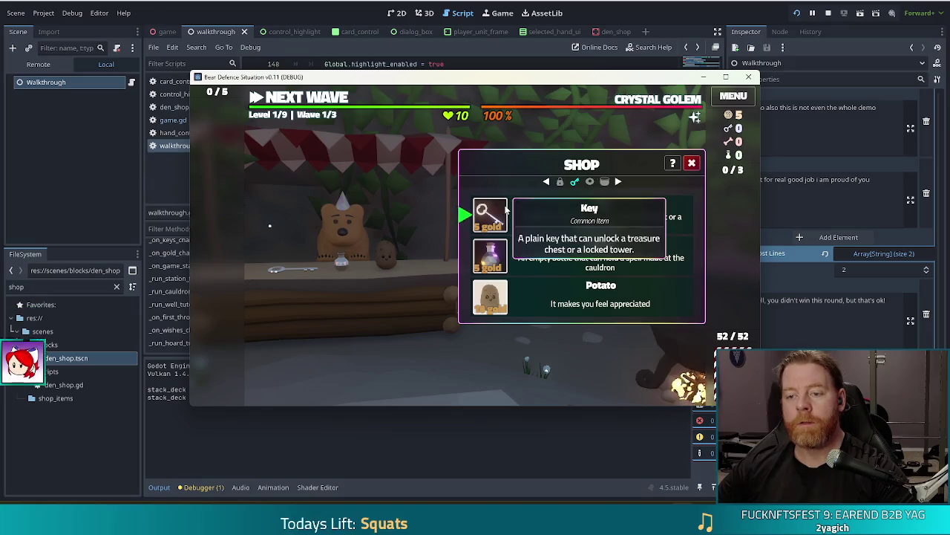
{"action": "left_click", "coordinate": [491, 213]}
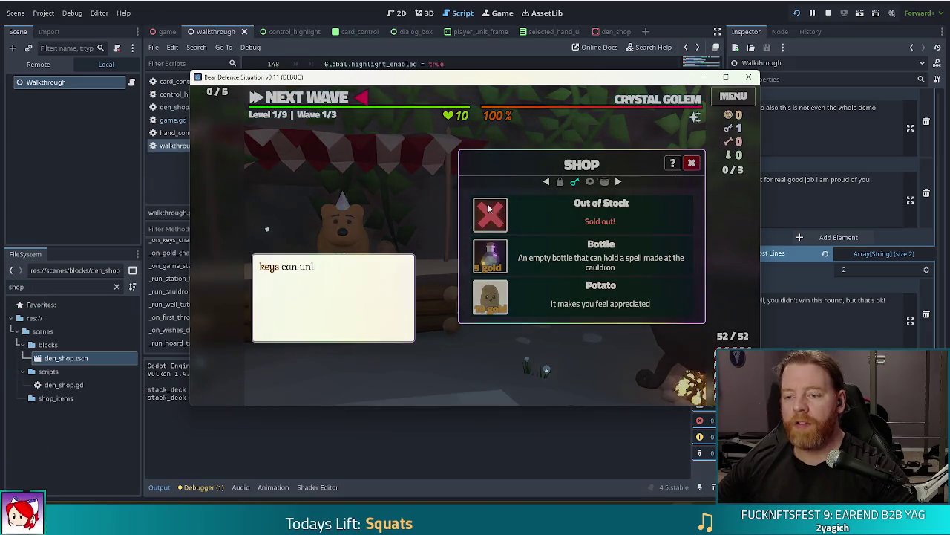
{"action": "left_click", "coordinate": [388, 235]}
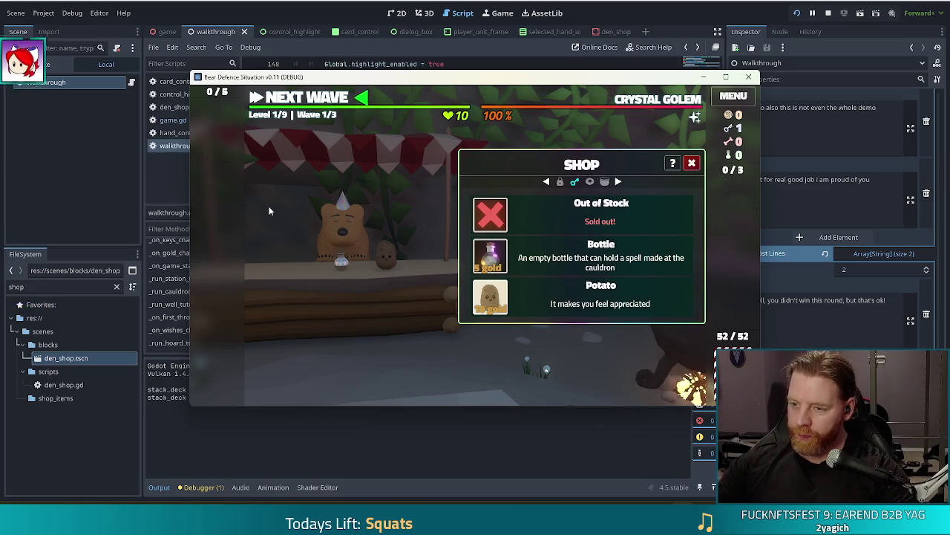
{"action": "left_click", "coordinate": [333, 103]}
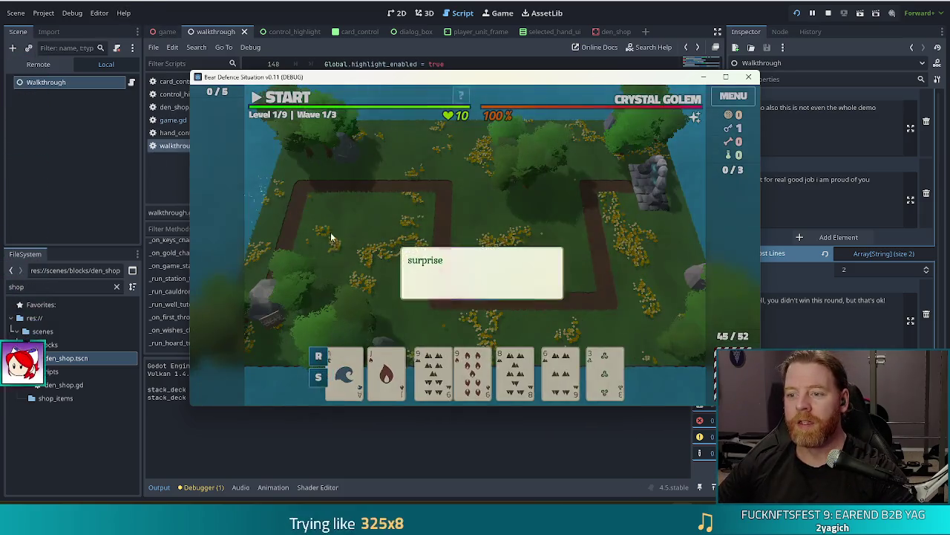
- Build a Lightning Tower from the pair of 9s beside the right-hand path and start wave 1
{"action": "left_click", "coordinate": [649, 197]}
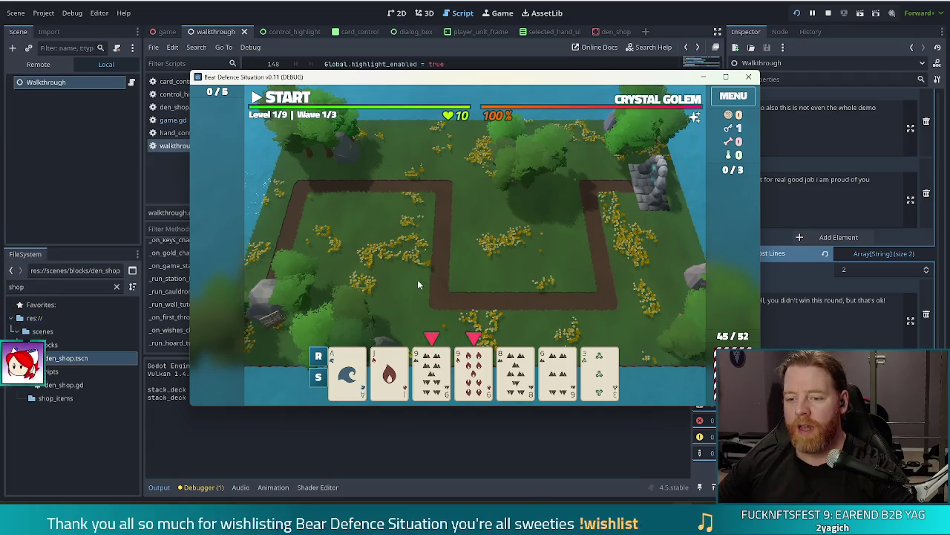
{"action": "left_click", "coordinate": [433, 368]}
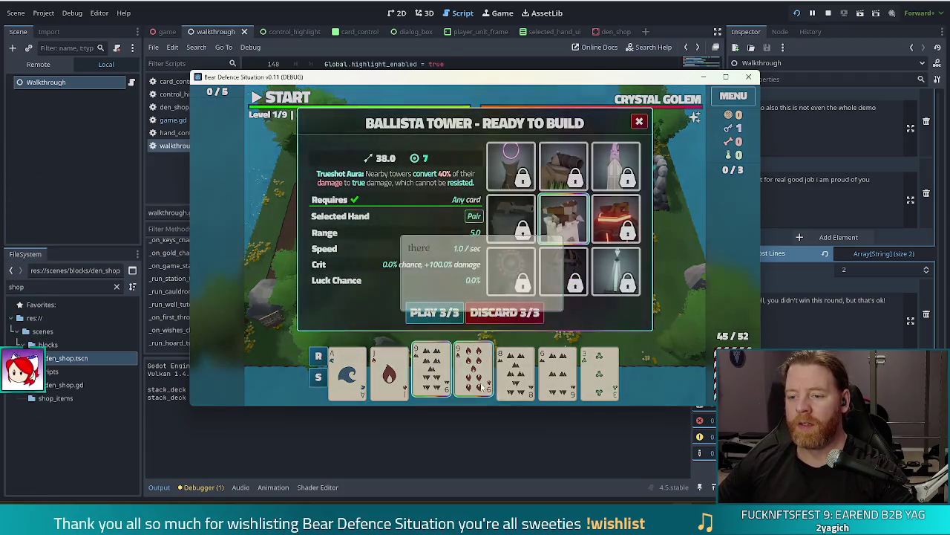
{"action": "left_click", "coordinate": [472, 194]}
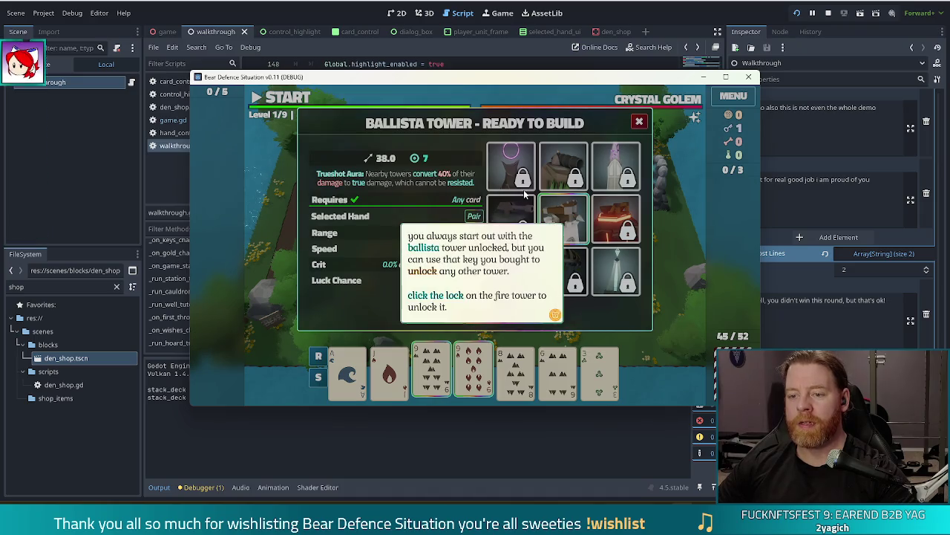
{"action": "left_click", "coordinate": [473, 194]}
{"action": "left_click", "coordinate": [630, 288]}
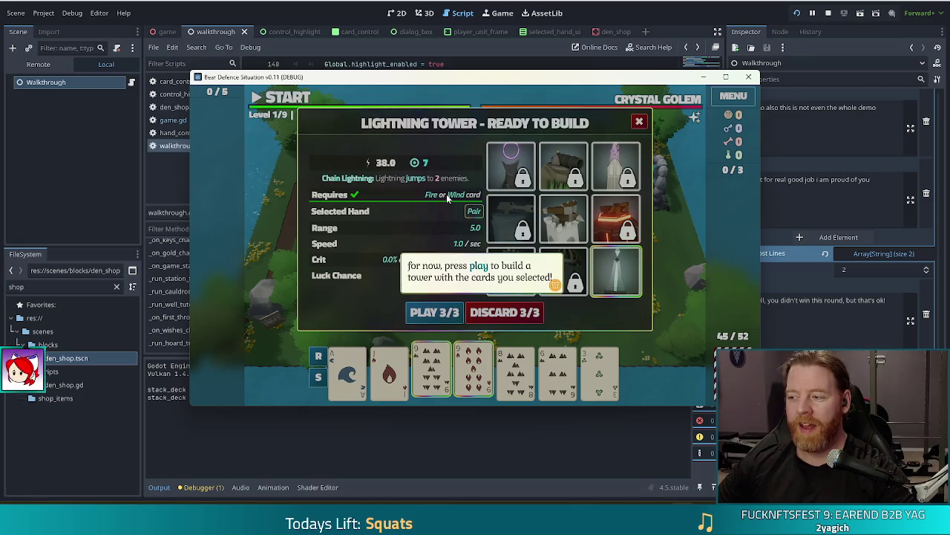
{"action": "left_click", "coordinate": [430, 200]}
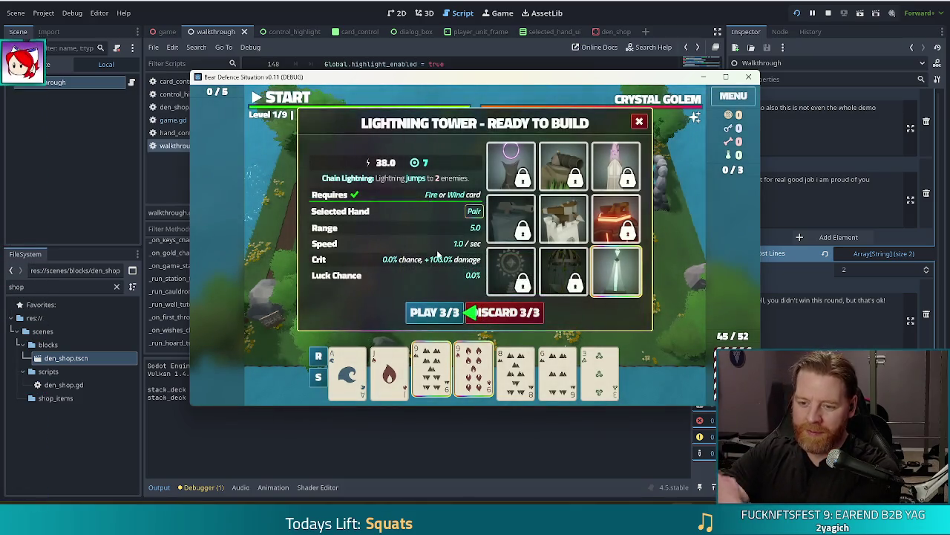
{"action": "left_click", "coordinate": [434, 312]}
{"action": "left_click", "coordinate": [563, 251]}
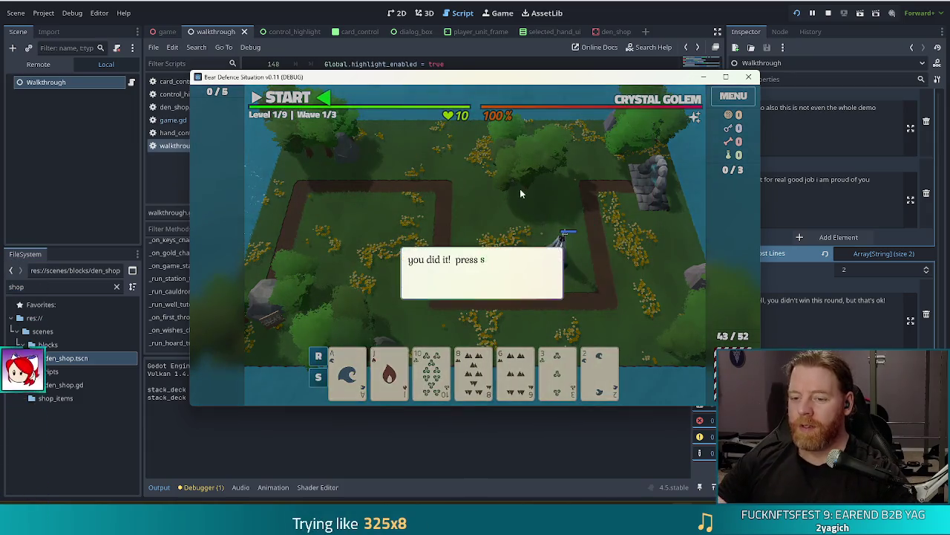
{"action": "left_click", "coordinate": [533, 282]}
{"action": "left_click", "coordinate": [312, 104]}
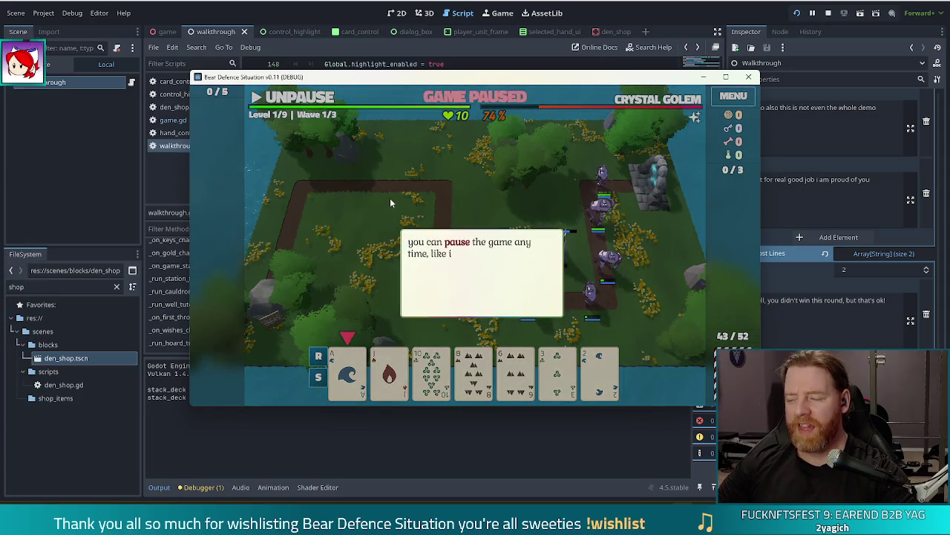
- Dismiss the pause tips and discard two rounds of unwanted cards, including the 3 and 6
{"action": "left_click", "coordinate": [452, 194]}
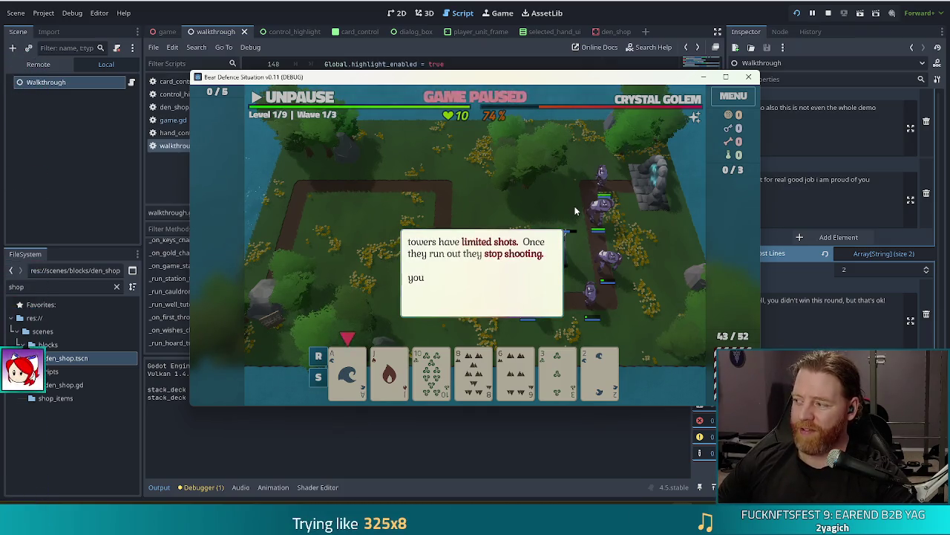
{"action": "left_click", "coordinate": [540, 176]}
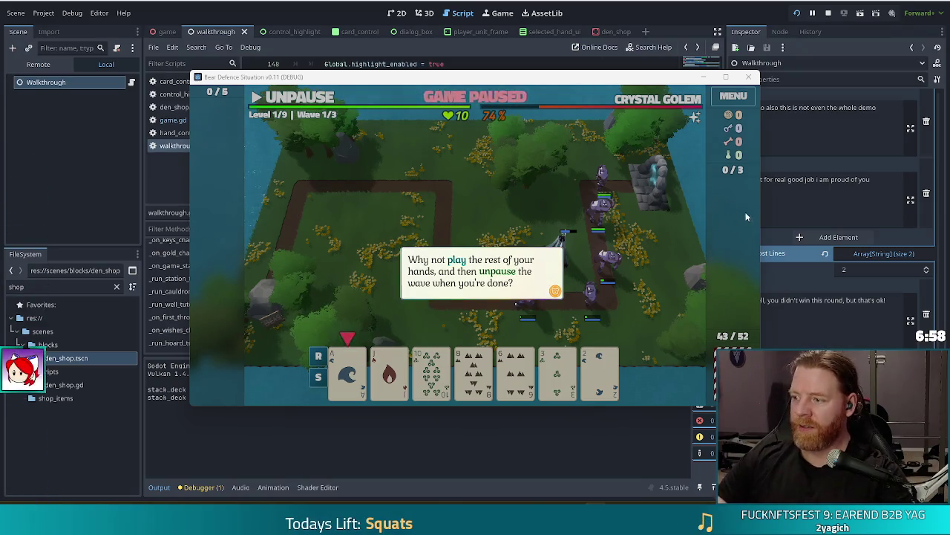
{"action": "left_click", "coordinate": [527, 199]}
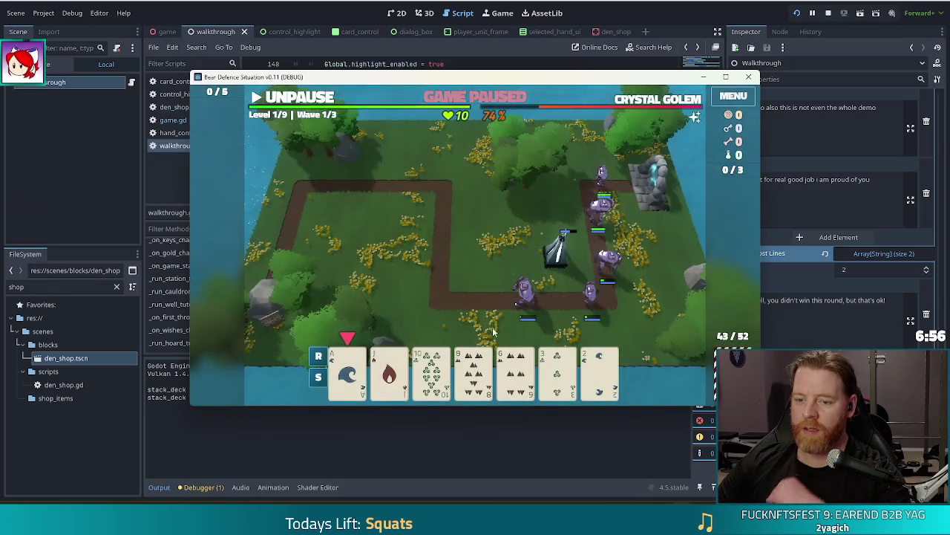
{"action": "left_click", "coordinate": [557, 369]}
{"action": "left_click", "coordinate": [520, 376]}
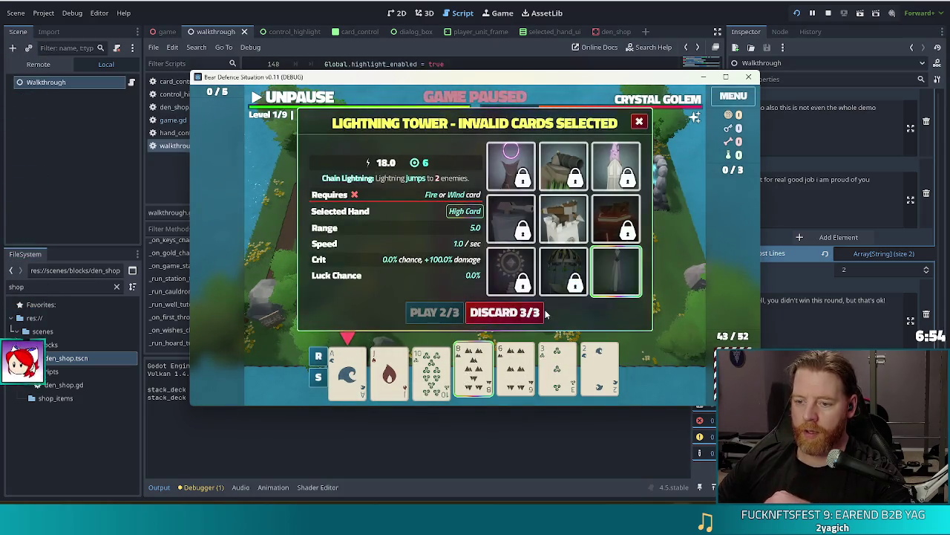
{"action": "left_click", "coordinate": [497, 313]}
{"action": "left_click", "coordinate": [557, 371]}
{"action": "left_click", "coordinate": [516, 372]}
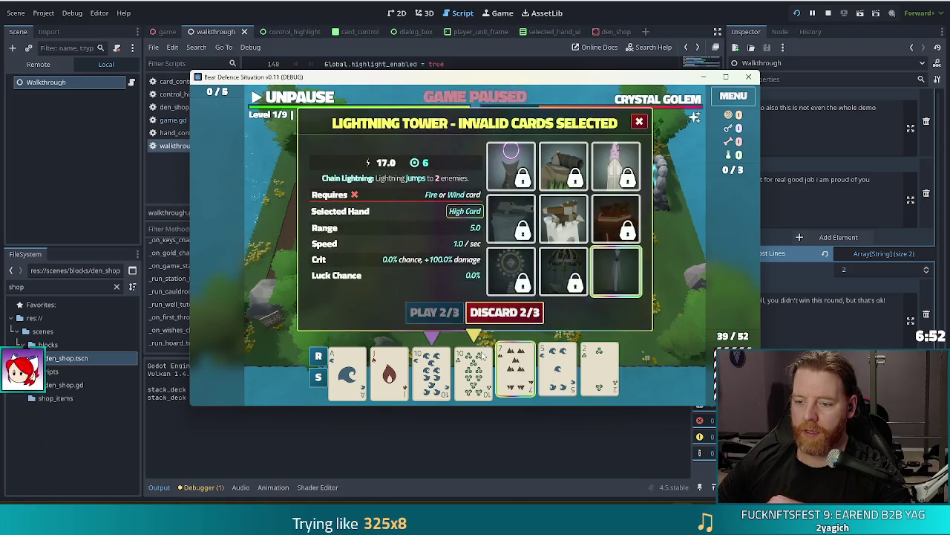
{"action": "left_click", "coordinate": [502, 310]}
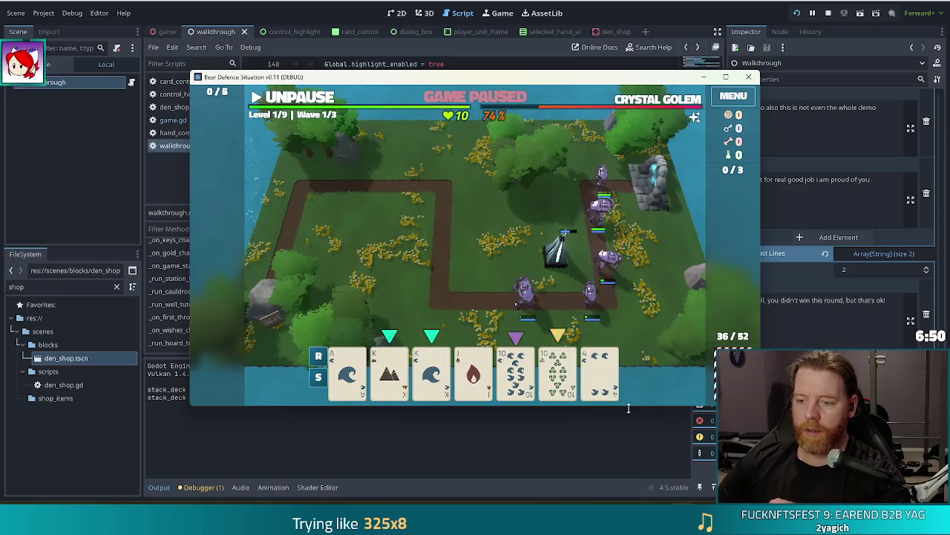
- Play the pair of Kings with a Wind card to place a second Lightning Tower at the path centre
{"action": "left_click", "coordinate": [594, 367]}
{"action": "left_click", "coordinate": [584, 356]}
{"action": "left_click", "coordinate": [390, 371]}
{"action": "left_click", "coordinate": [432, 372]}
{"action": "left_click", "coordinate": [558, 370]}
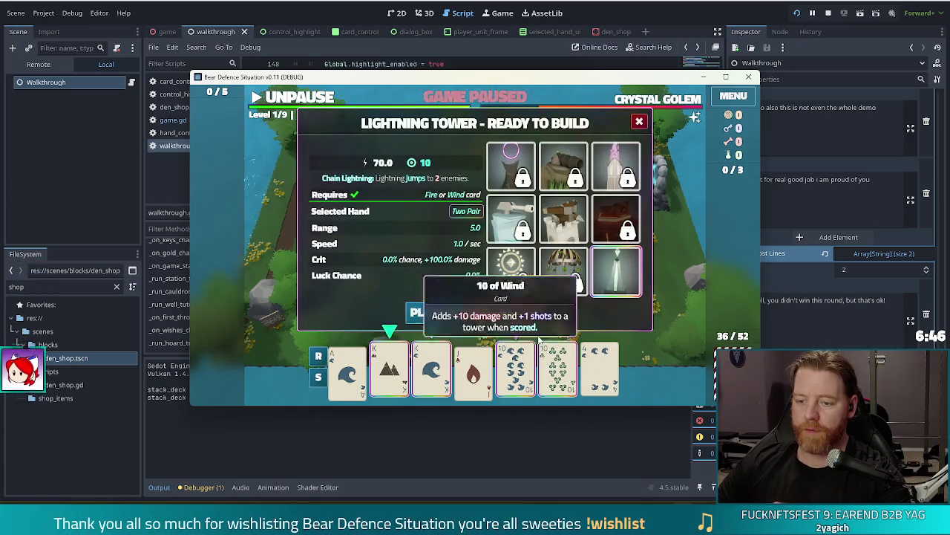
{"action": "left_click", "coordinate": [435, 312]}
{"action": "left_click", "coordinate": [481, 268]}
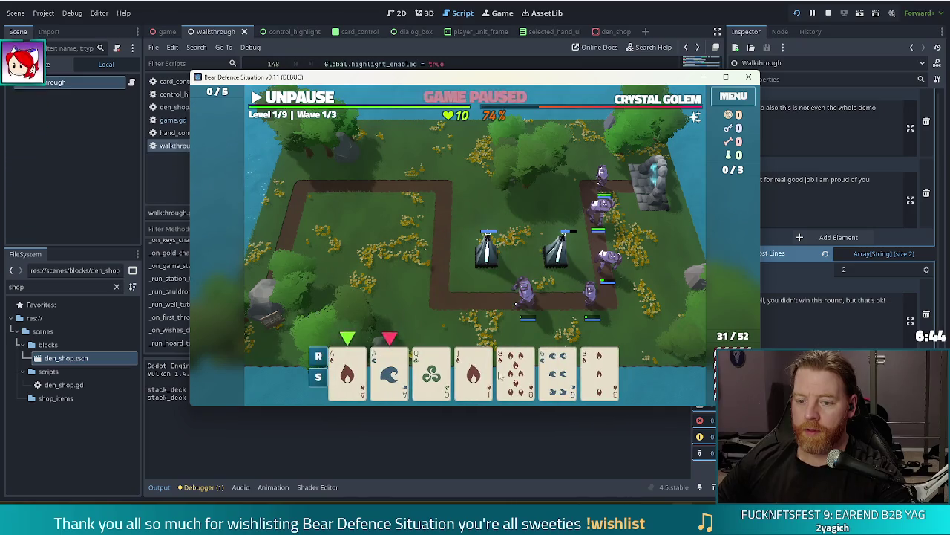
- Discard three cards, then build a third tower at the upper-left bend from the Jack and Ace pairs, and unpause
{"action": "left_click", "coordinate": [559, 367]}
{"action": "left_click", "coordinate": [522, 375]}
{"action": "left_click", "coordinate": [598, 371]}
{"action": "left_click", "coordinate": [505, 312]}
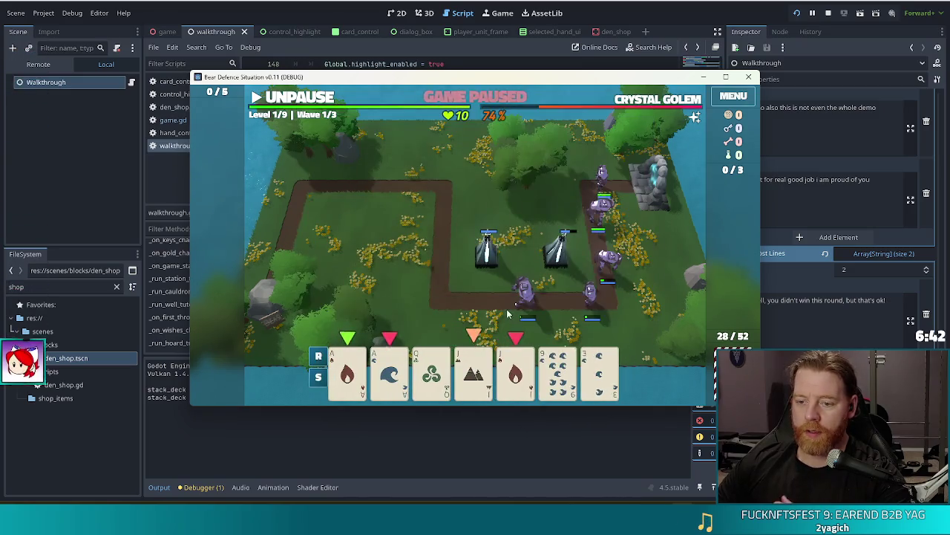
{"action": "left_click", "coordinate": [520, 371]}
{"action": "left_click", "coordinate": [474, 371]}
{"action": "left_click", "coordinate": [382, 373]}
{"action": "left_click", "coordinate": [347, 371]}
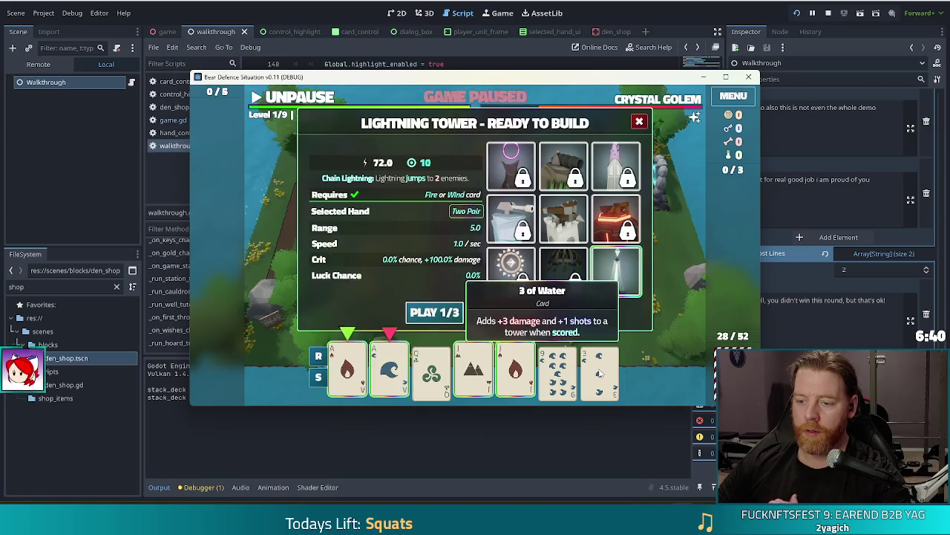
{"action": "left_click", "coordinate": [430, 311]}
{"action": "left_click", "coordinate": [394, 204]}
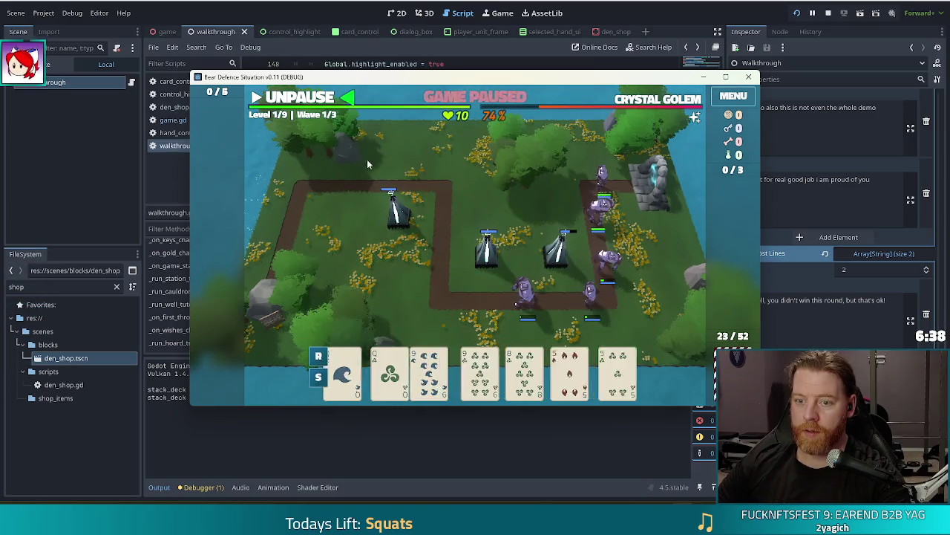
{"action": "key", "text": "space"}
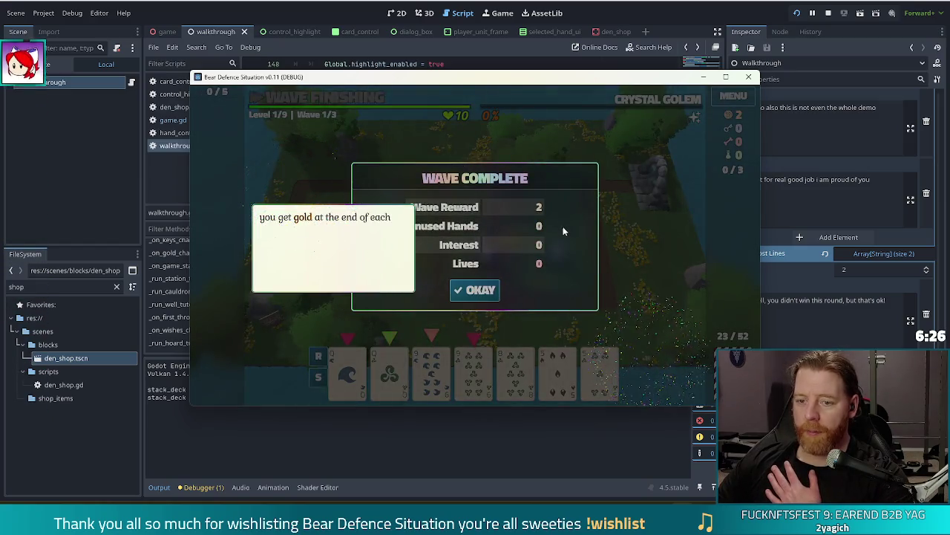
- Close the Wave Complete summary to move on to wave 2
{"action": "left_click", "coordinate": [475, 290]}
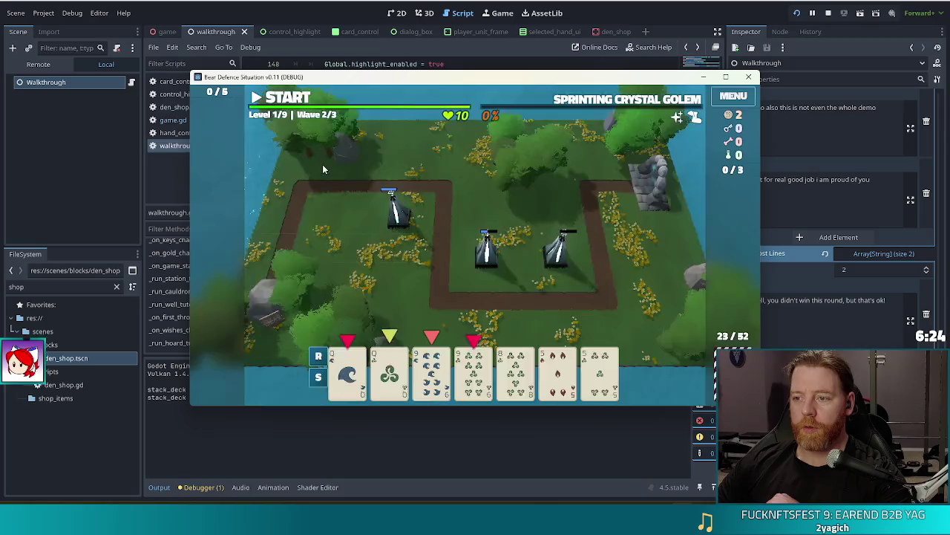
- Dismiss the tutorial text and discard the 5 of Fire, 9 of Water and Queen of Water
{"action": "left_click", "coordinate": [570, 199]}
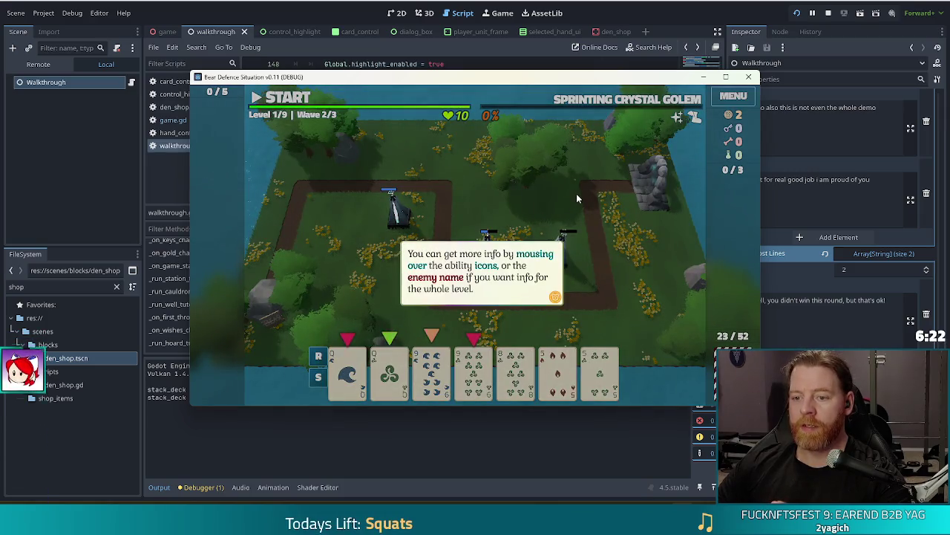
{"action": "left_click", "coordinate": [577, 193]}
{"action": "left_click", "coordinate": [531, 193]}
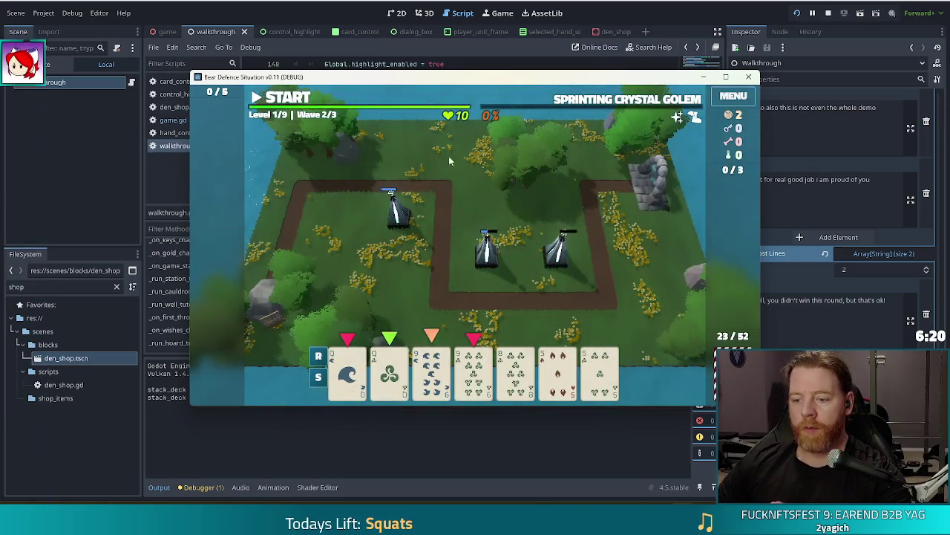
{"action": "left_click", "coordinate": [558, 372]}
{"action": "left_click", "coordinate": [437, 365]}
{"action": "left_click", "coordinate": [347, 371]}
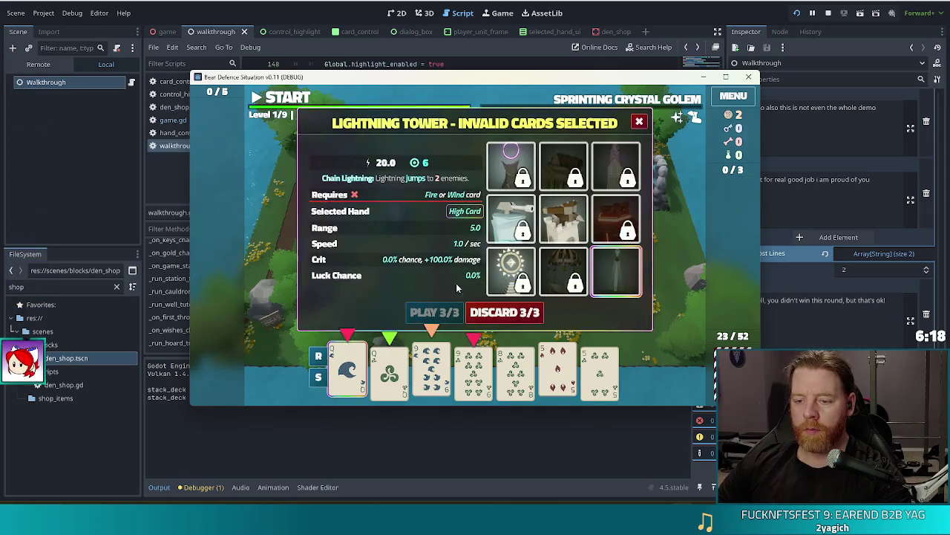
{"action": "left_click", "coordinate": [513, 312]}
- Build a Lightning Tower beside the right-hand path from a Wind flush with the Queen and 4 of Wind
{"action": "left_click", "coordinate": [346, 371]}
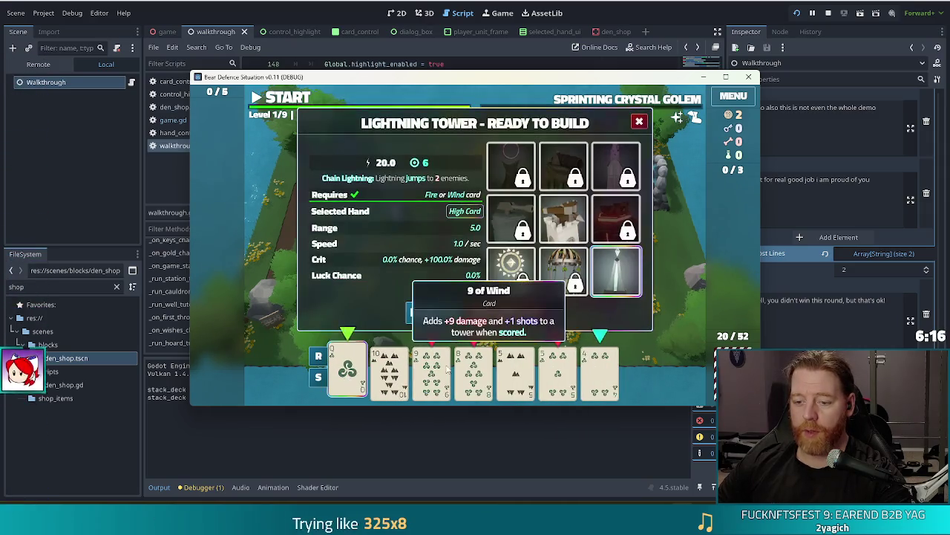
{"action": "left_click", "coordinate": [599, 364]}
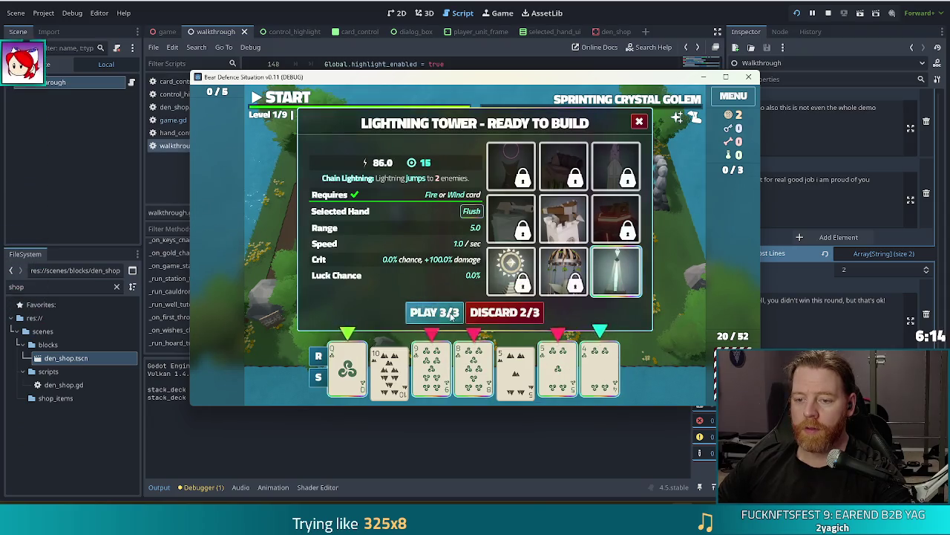
{"action": "left_click", "coordinate": [451, 316]}
{"action": "left_click", "coordinate": [576, 274]}
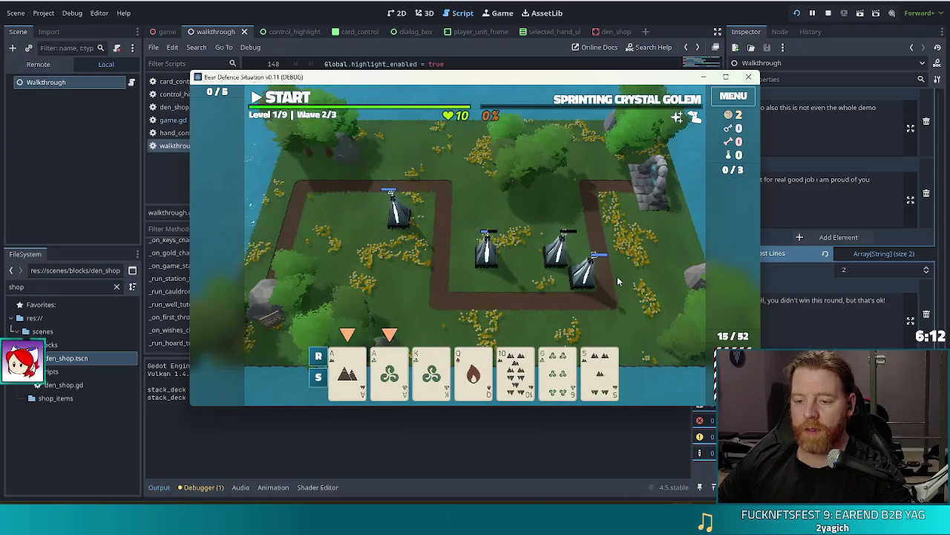
- Discard the 6 of Wind, build another tower from a straight, and close the wave 2 summary
{"action": "left_click", "coordinate": [570, 369]}
{"action": "left_click", "coordinate": [570, 369]}
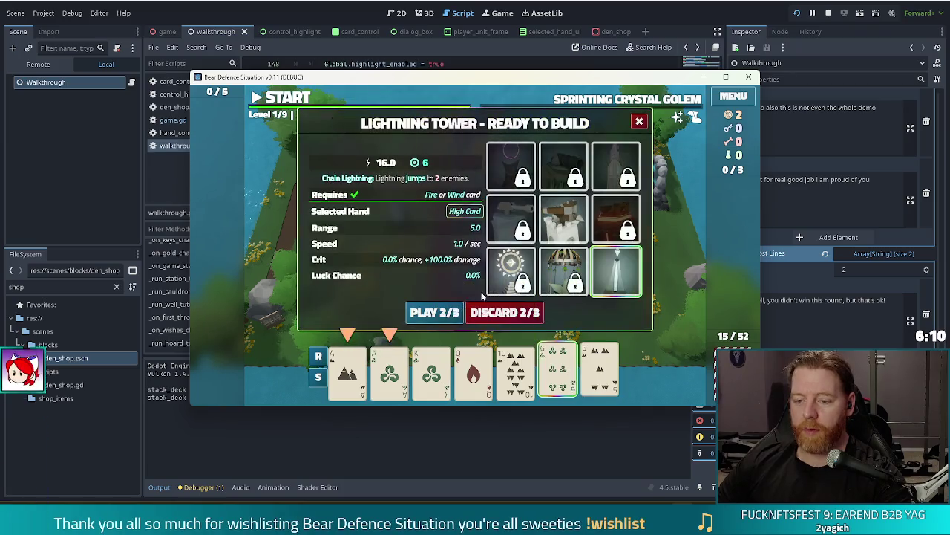
{"action": "left_click", "coordinate": [478, 306]}
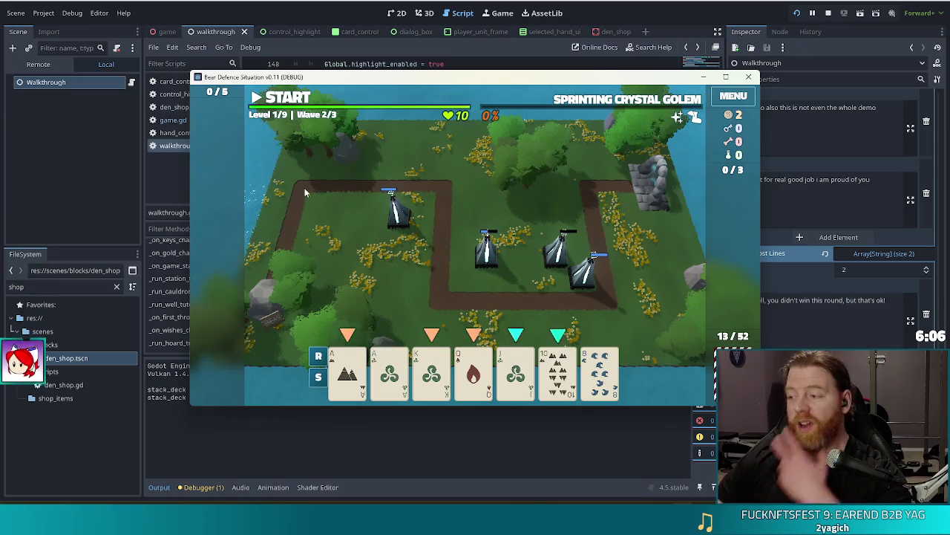
{"action": "left_click", "coordinate": [503, 355]}
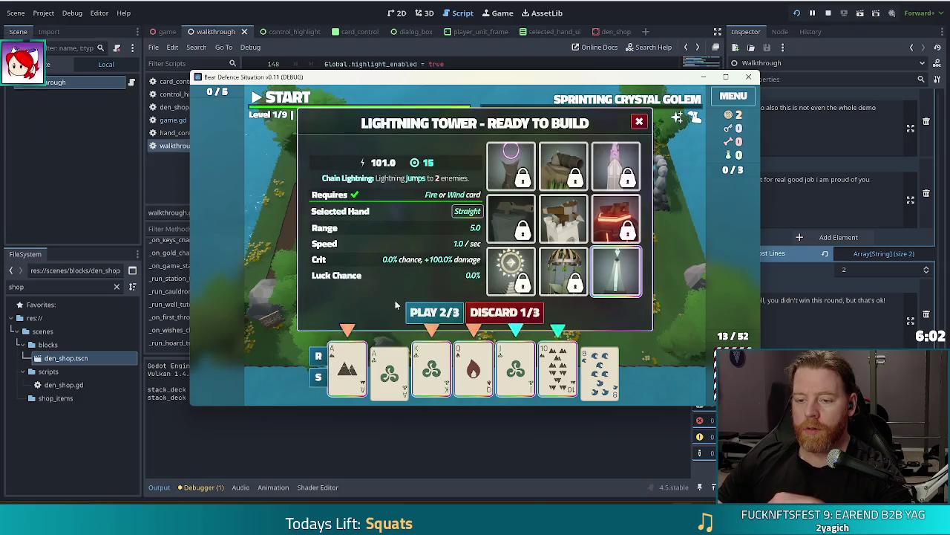
{"action": "left_click", "coordinate": [412, 312]}
{"action": "left_click", "coordinate": [462, 268]}
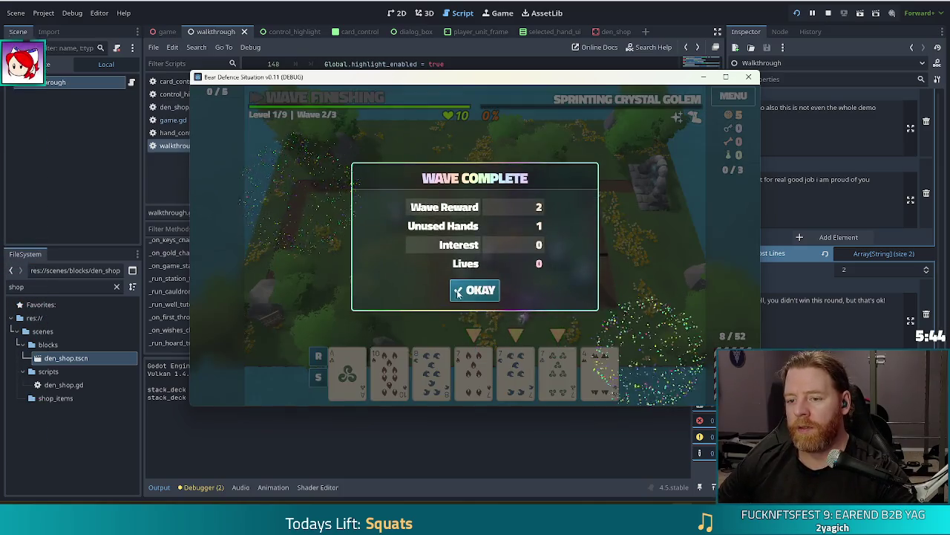
{"action": "left_click", "coordinate": [468, 297]}
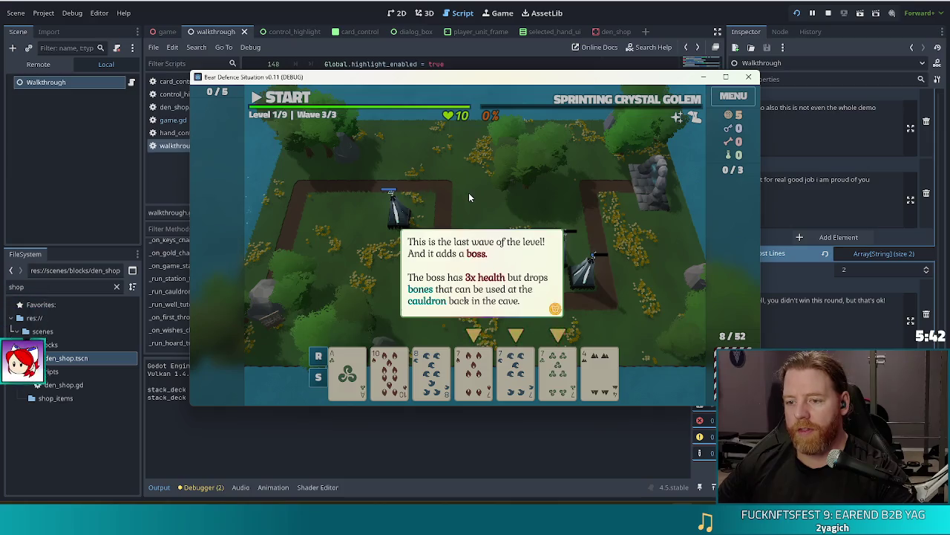
- Dismiss the boss tip, start wave 3/3, and close the summary once it's cleared
{"action": "left_click", "coordinate": [468, 192]}
{"action": "left_click", "coordinate": [295, 102]}
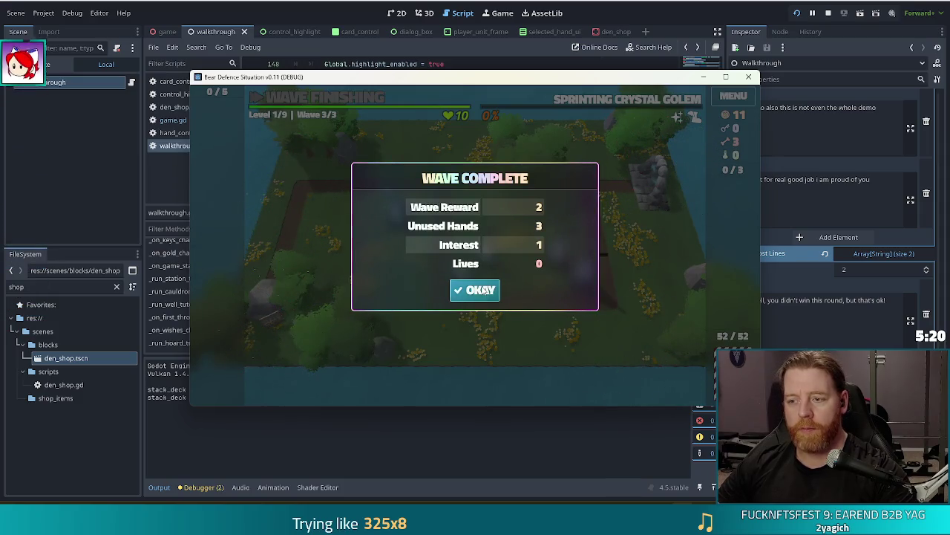
{"action": "left_click", "coordinate": [481, 291]}
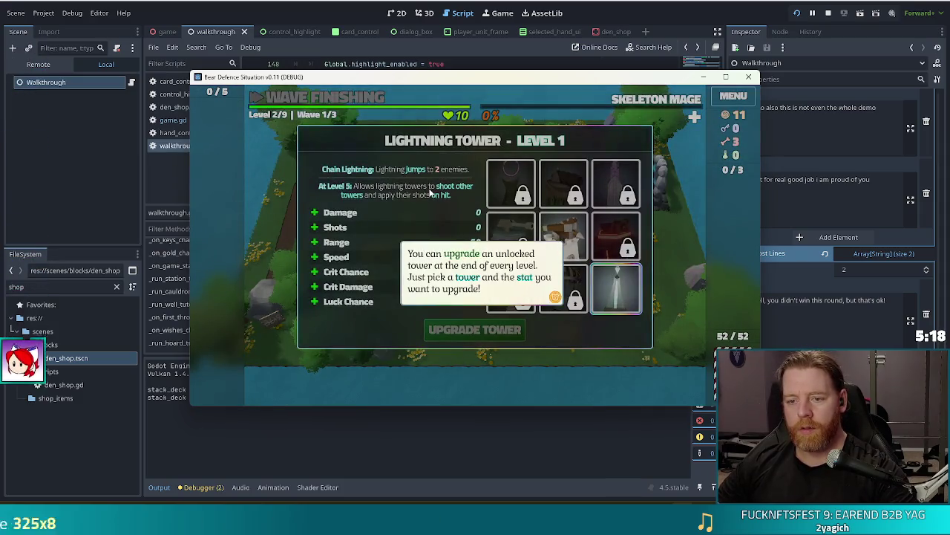
- Upgrade the Lightning Tower's Shots, then throw 5 gold into the well for Training Wheels
{"action": "left_click", "coordinate": [394, 226]}
{"action": "left_click", "coordinate": [496, 331]}
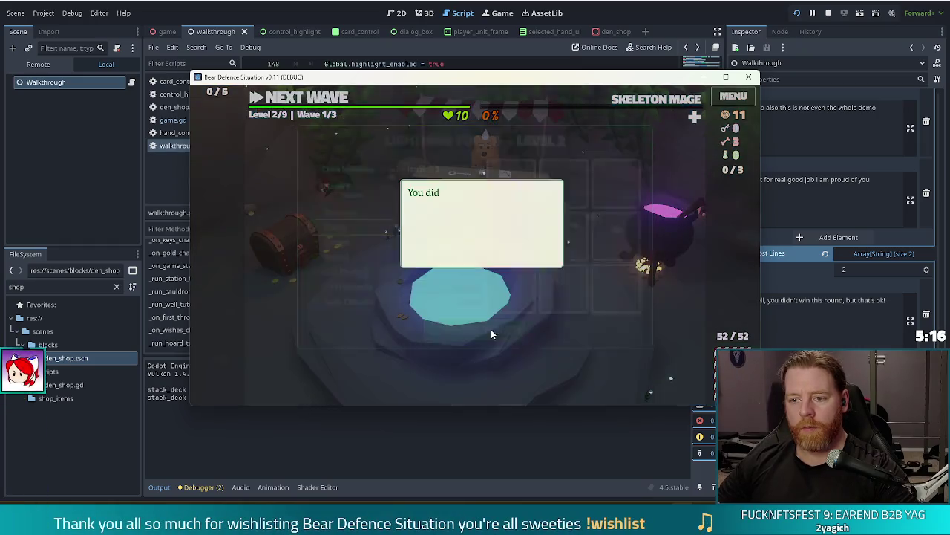
{"action": "left_click", "coordinate": [570, 295]}
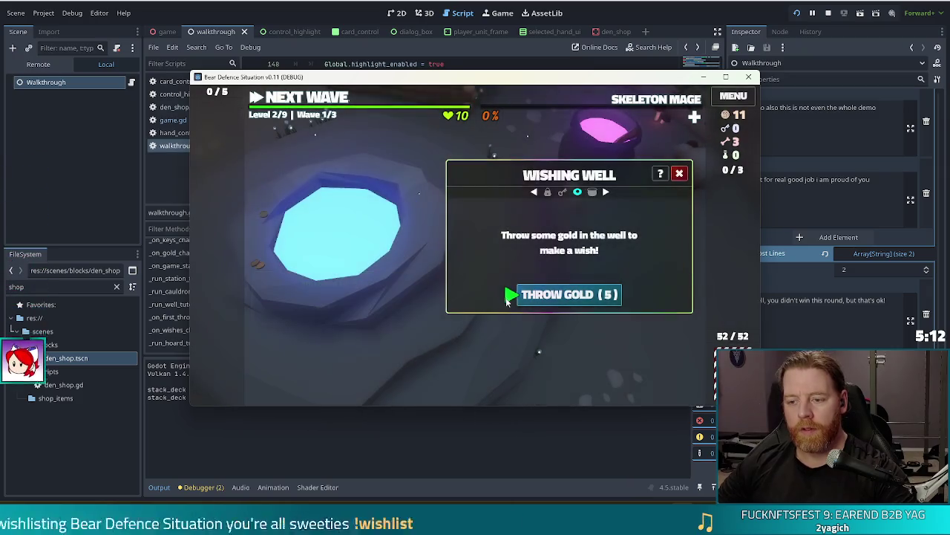
{"action": "left_click", "coordinate": [527, 294]}
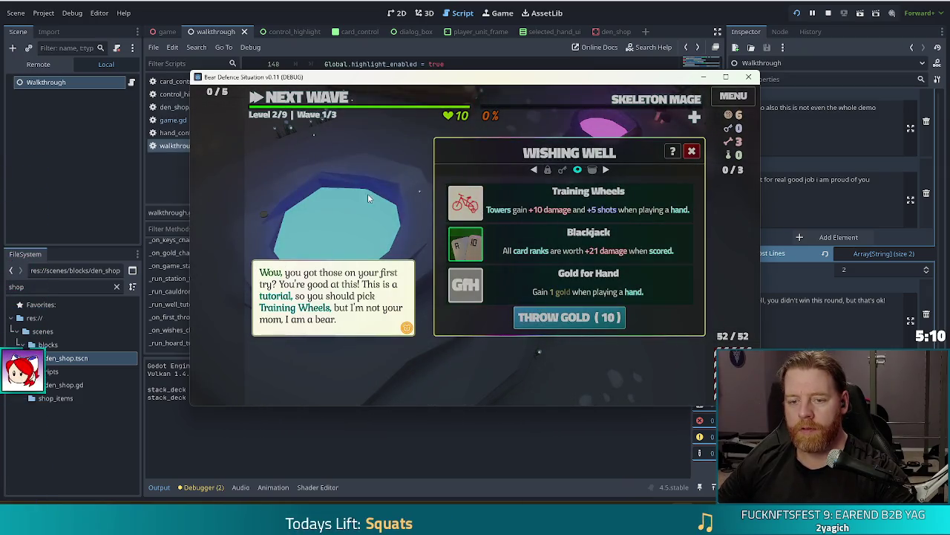
{"action": "left_click", "coordinate": [467, 202]}
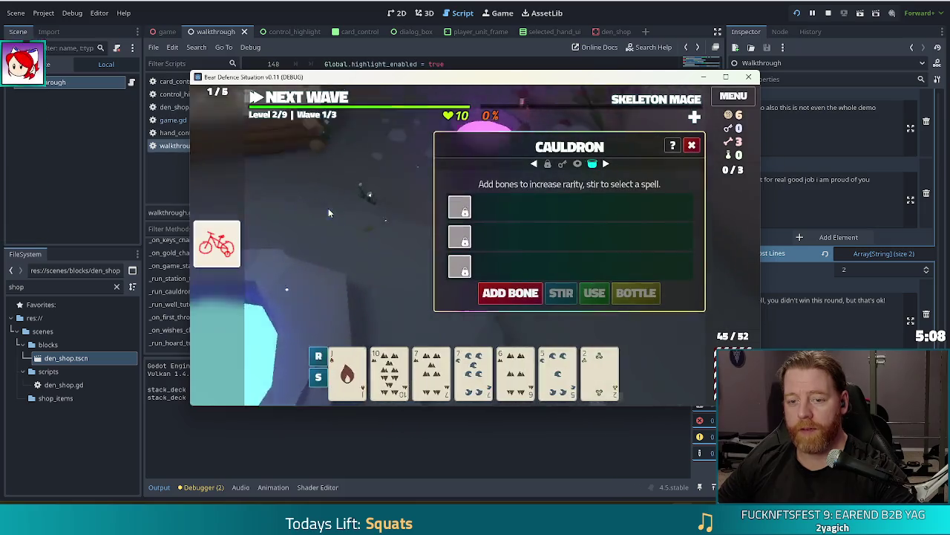
- Stir the cauldron and cast Duplicate Card on the Jack of Fire, then continue to the shop
{"action": "left_click", "coordinate": [512, 296]}
{"action": "left_click", "coordinate": [556, 296]}
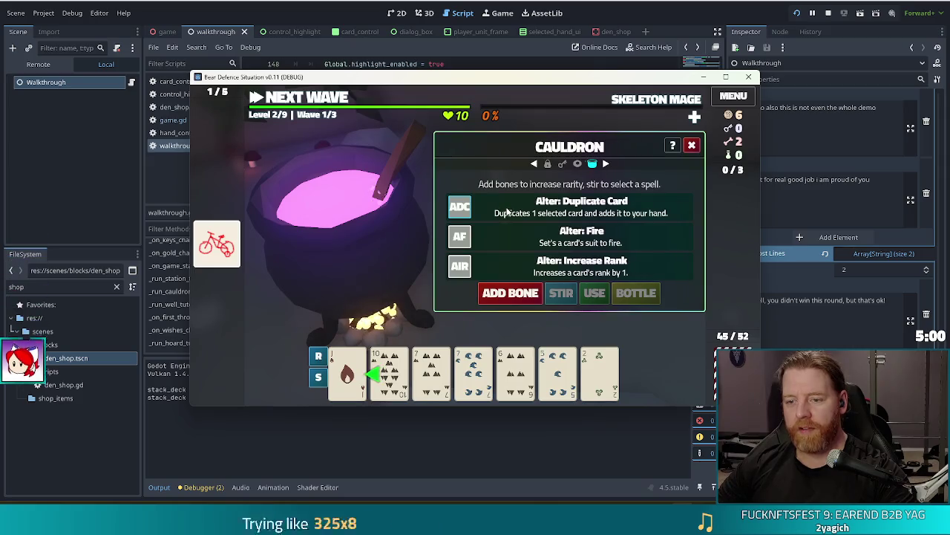
{"action": "left_click", "coordinate": [349, 368]}
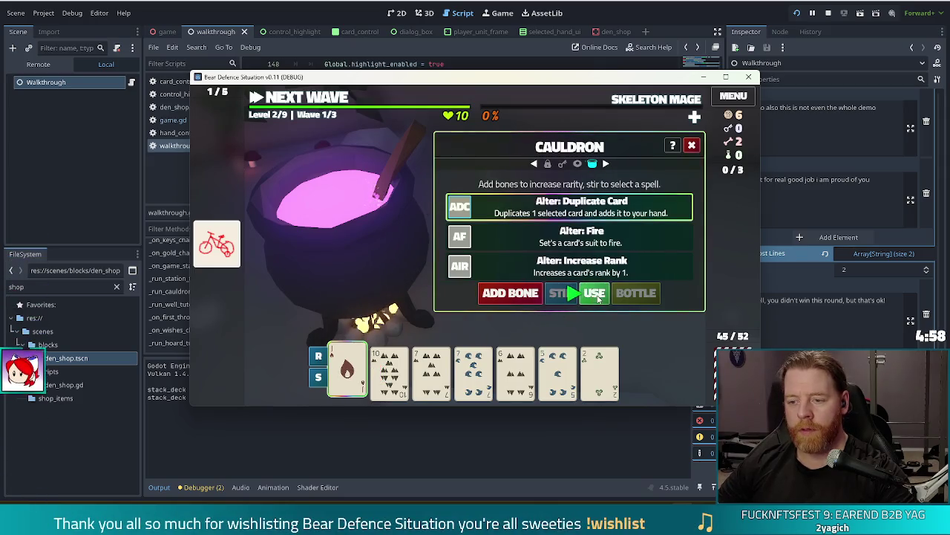
{"action": "left_click", "coordinate": [594, 294]}
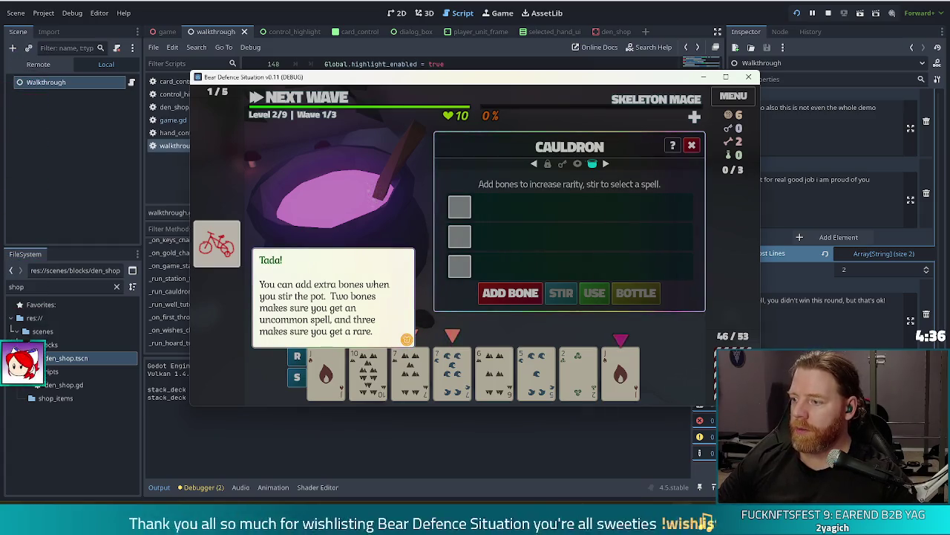
{"action": "left_click", "coordinate": [357, 202]}
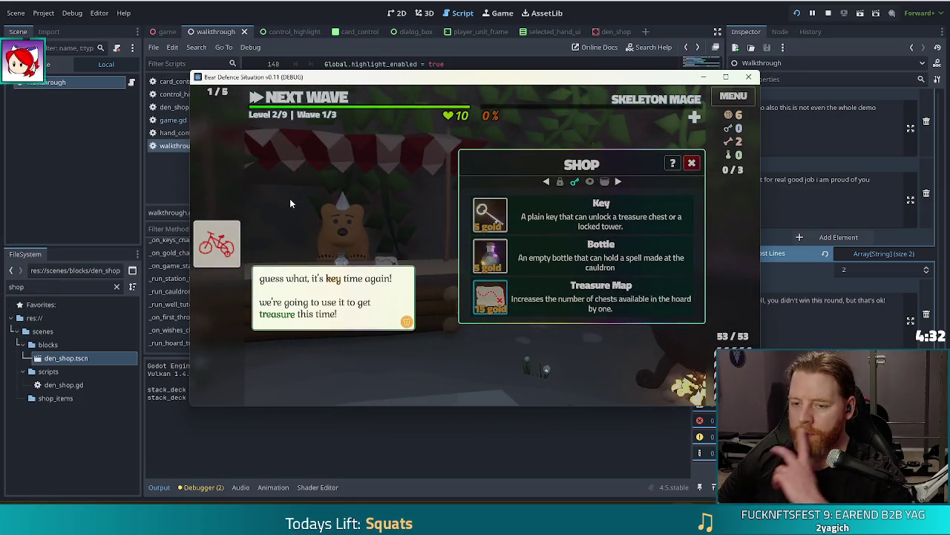
- Buy a Key, unlock the treasure chest, and take the Ace of Water as loot
{"action": "left_click", "coordinate": [389, 219]}
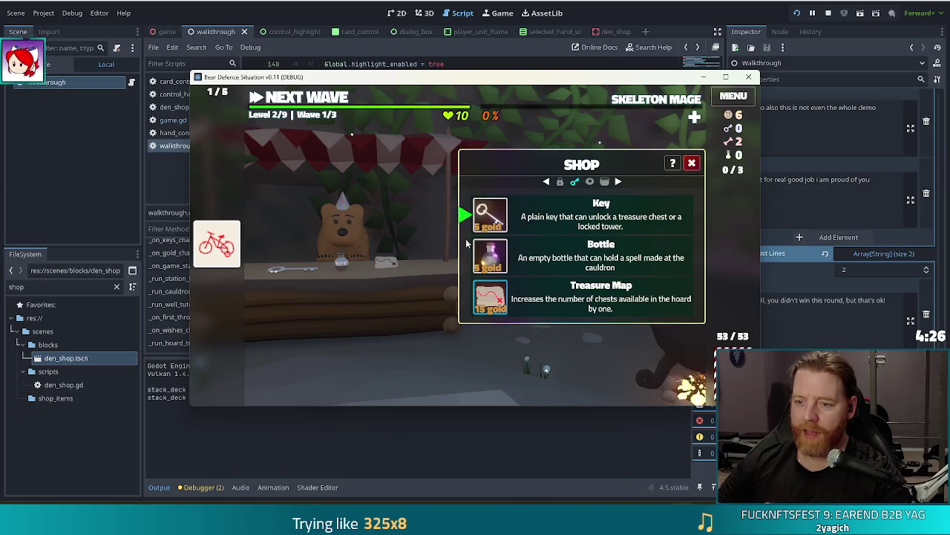
{"action": "left_click", "coordinate": [497, 215]}
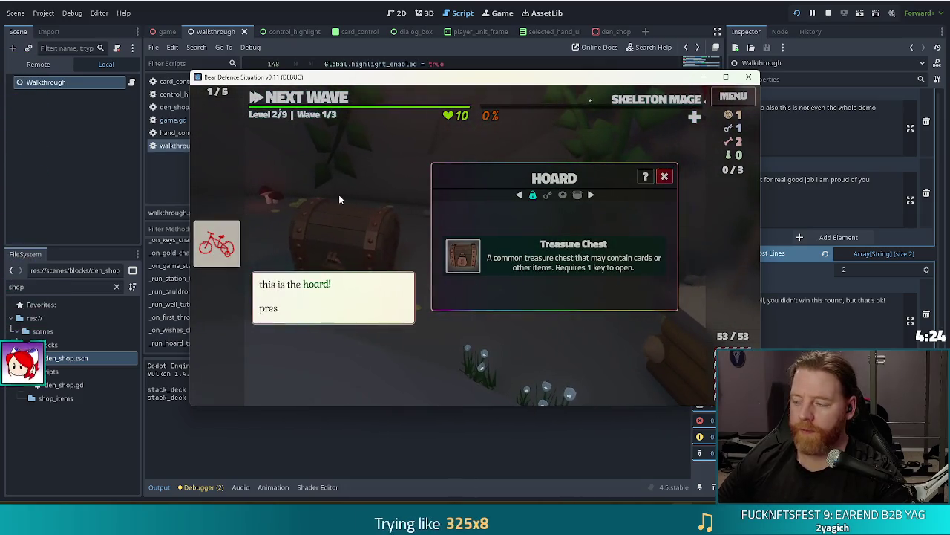
{"action": "left_click", "coordinate": [378, 210]}
{"action": "left_click", "coordinate": [463, 256]}
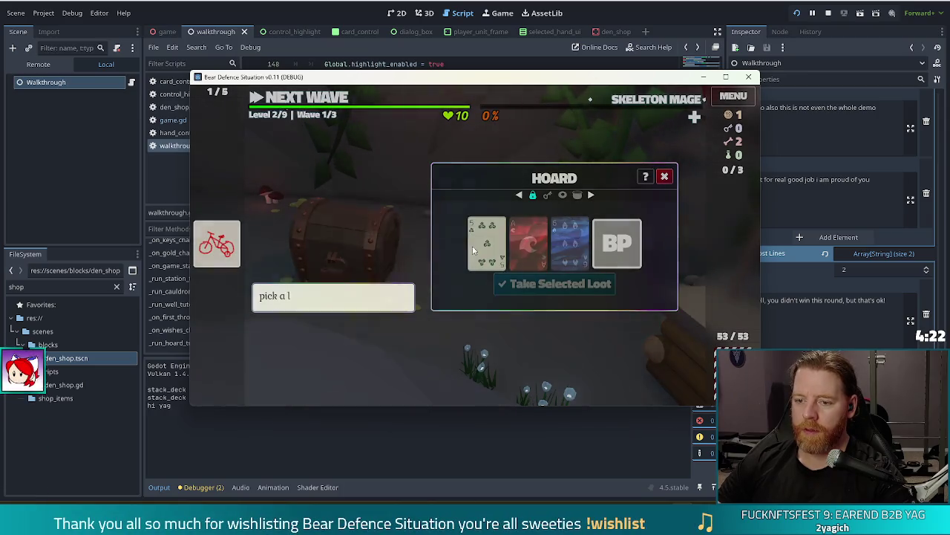
{"action": "mouse_move", "coordinate": [625, 240]}
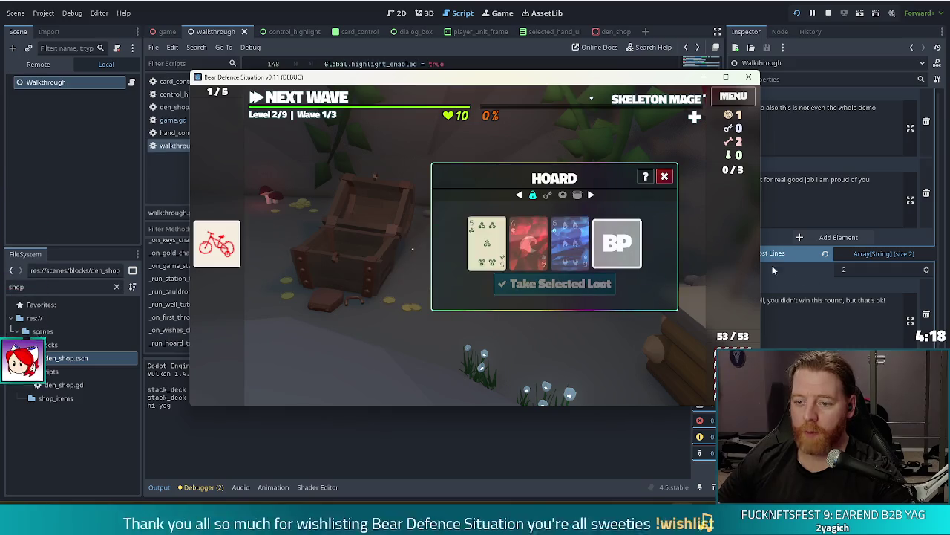
{"action": "left_click", "coordinate": [531, 235]}
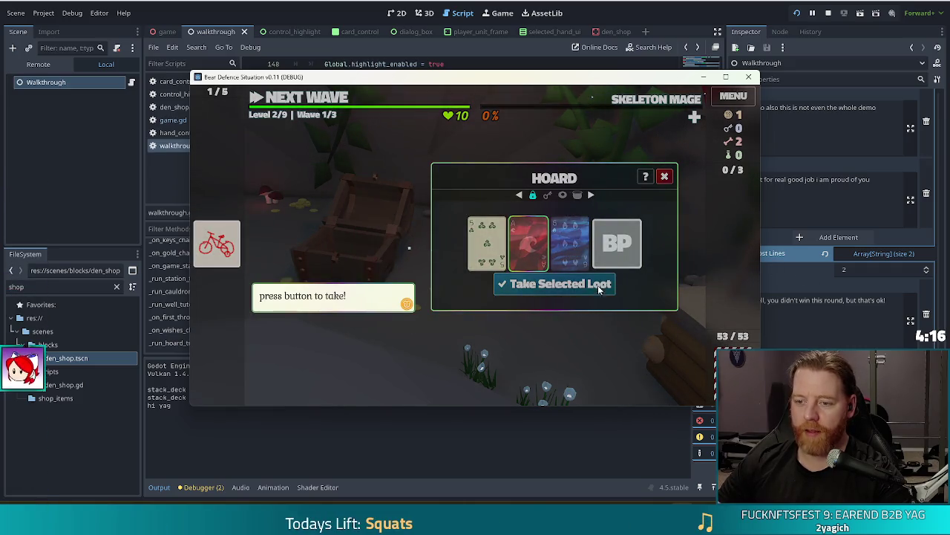
{"action": "left_click", "coordinate": [560, 283]}
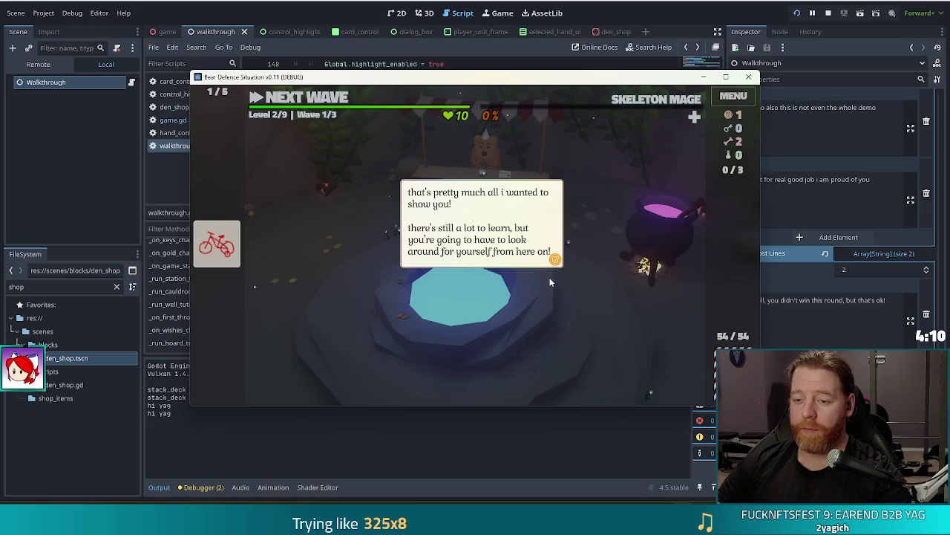
- Dismiss the closing dialogs, head to the level 2 battle map, and open the debug console
{"action": "left_click", "coordinate": [590, 272]}
{"action": "left_click", "coordinate": [581, 278]}
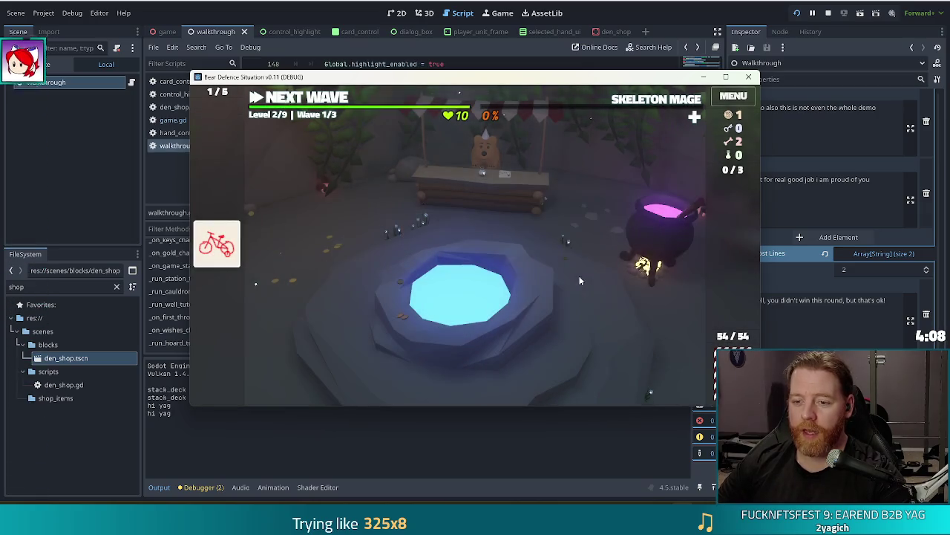
{"action": "left_click", "coordinate": [311, 101]}
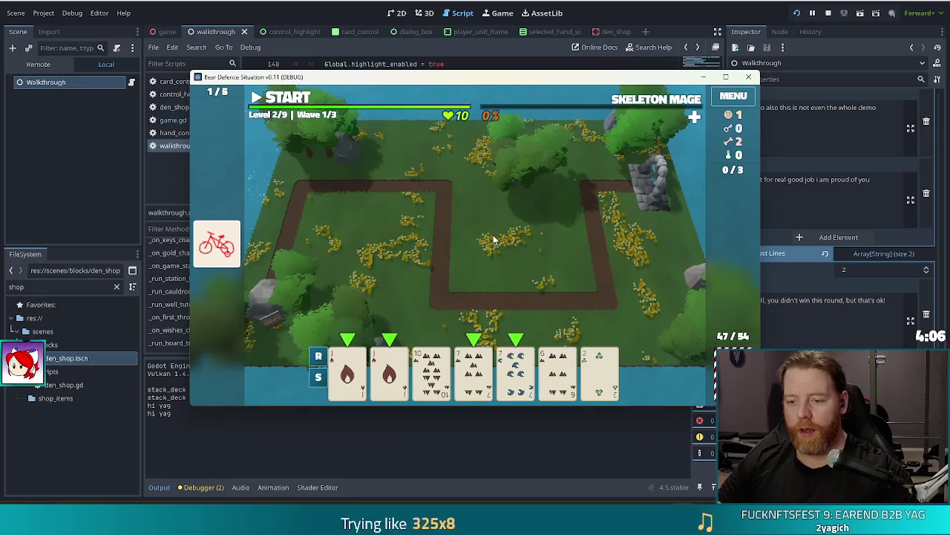
{"action": "key", "text": "grave"}
- Run set_lives 0 in the debug console, dismiss the tip, and toggle the game's pause
{"action": "type", "text": "set_lives 0"}
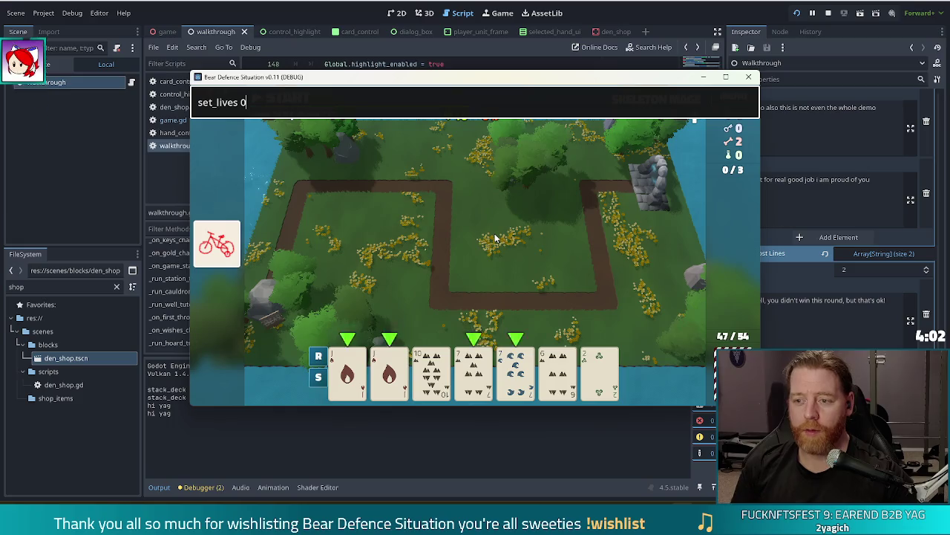
{"action": "key", "text": "Return"}
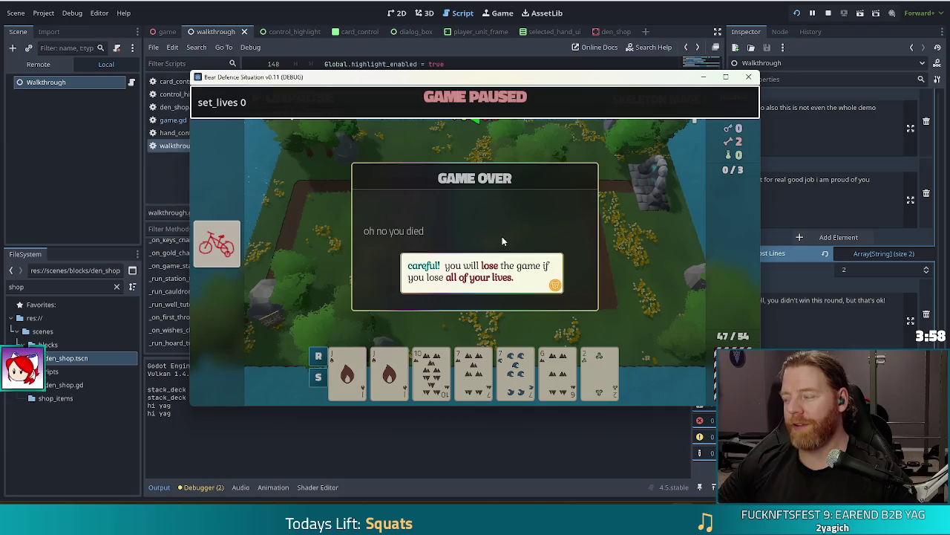
{"action": "left_click", "coordinate": [525, 235]}
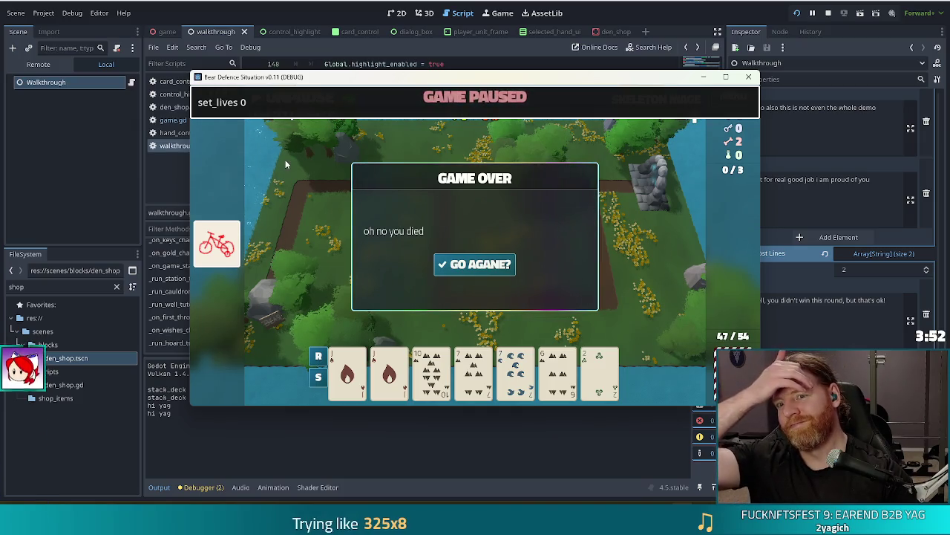
{"action": "key", "text": "Escape"}
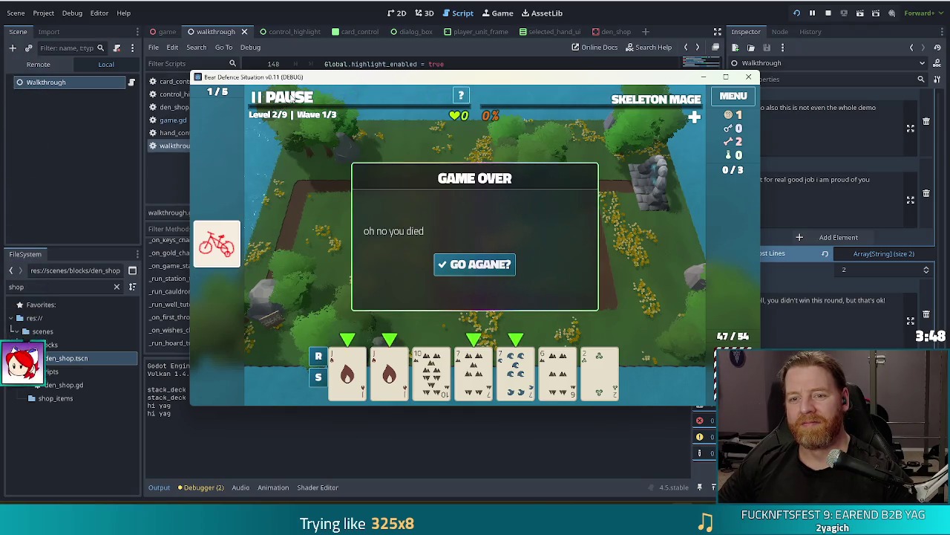
{"action": "left_click", "coordinate": [291, 98]}
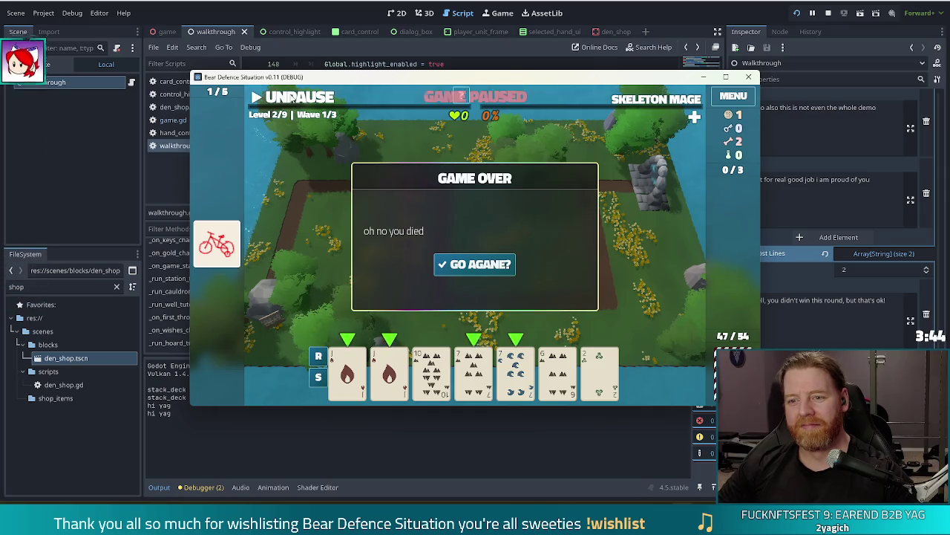
{"action": "left_click", "coordinate": [290, 97]}
{"action": "left_click", "coordinate": [291, 97]}
{"action": "left_click", "coordinate": [292, 98]}
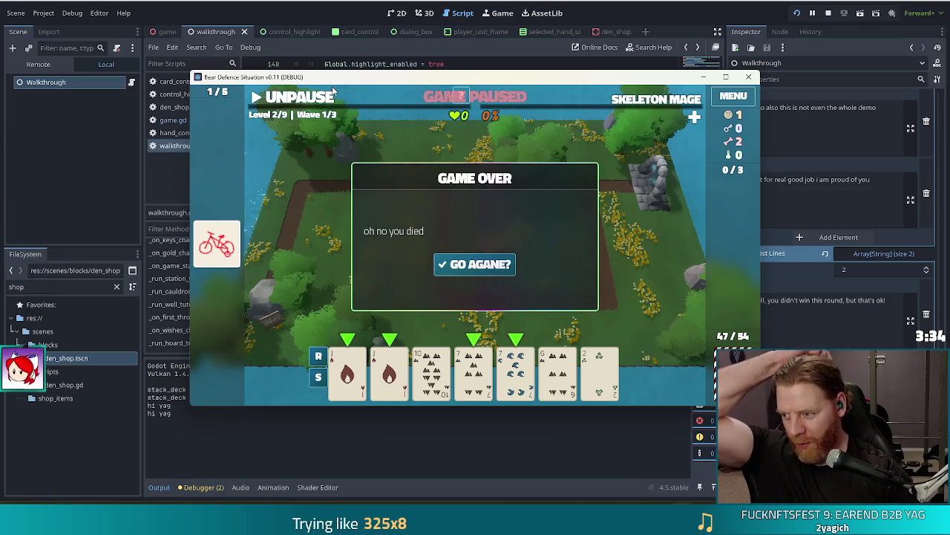
- Rerun set_lives 0 to trigger Game Over, advance the game-lost dialogue, and stop the game
{"action": "key", "text": "grave"}
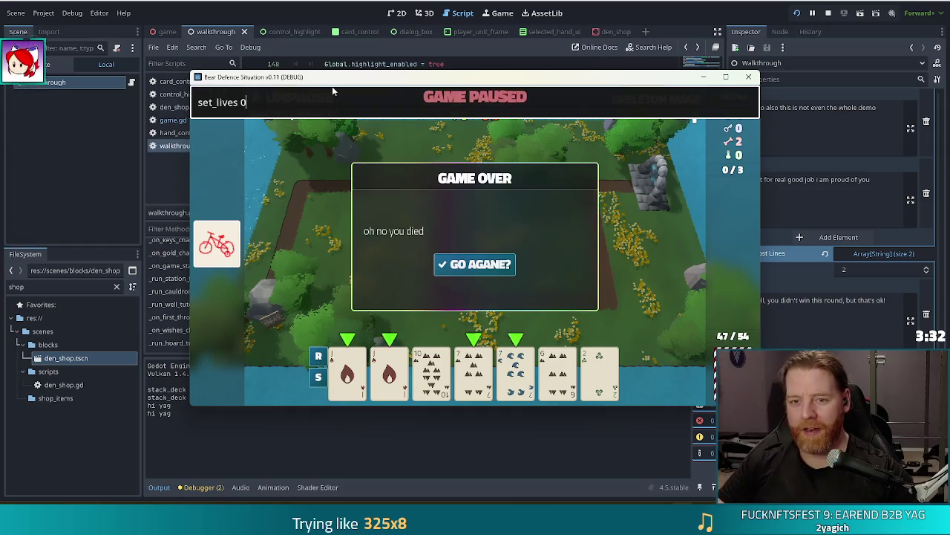
{"action": "key", "text": "Return"}
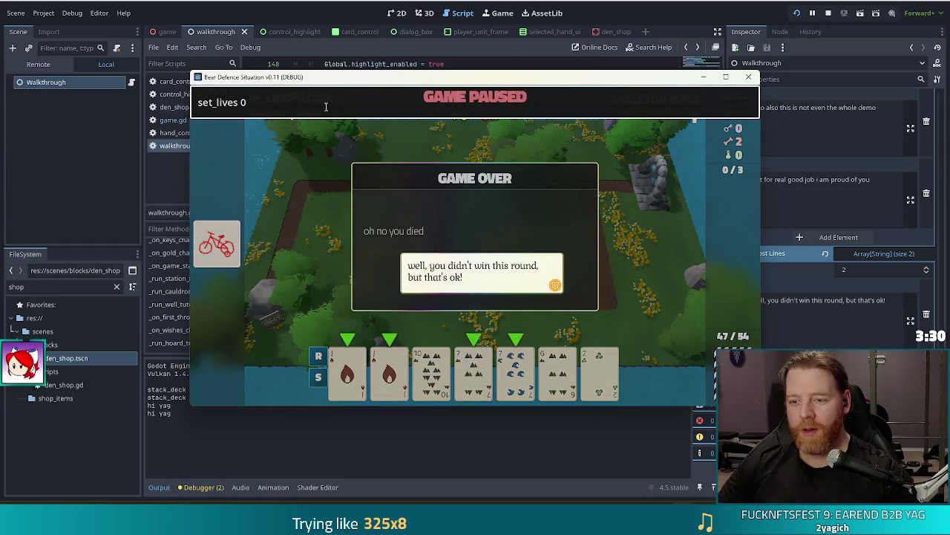
{"action": "left_click", "coordinate": [350, 215]}
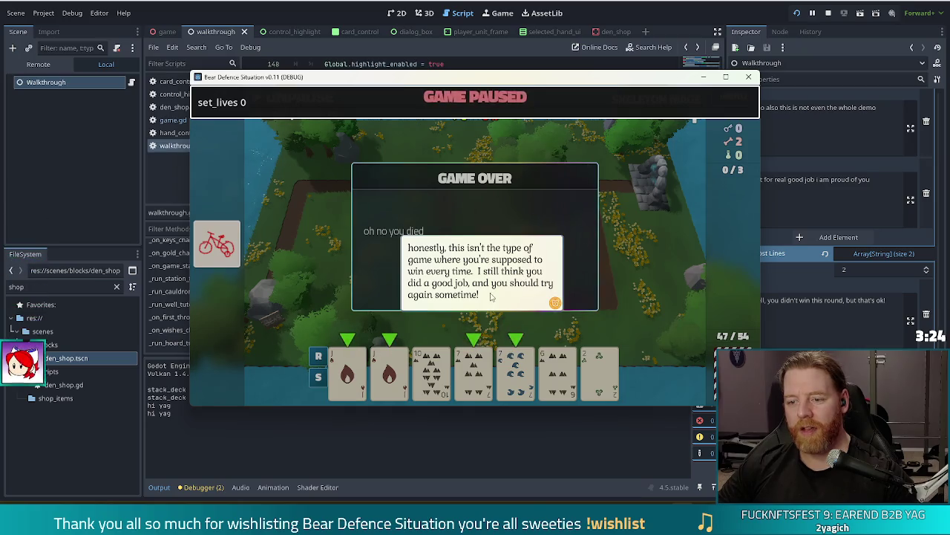
{"action": "key", "text": "F8"}
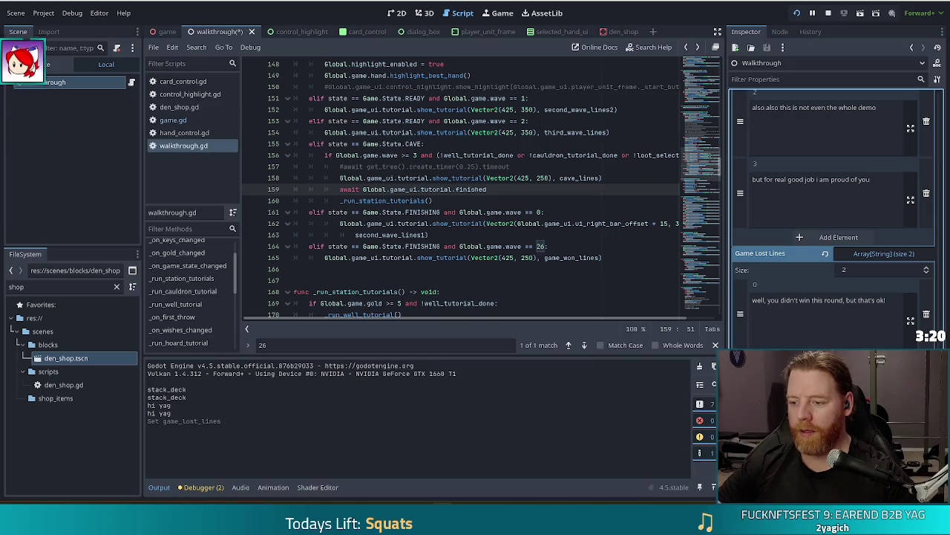
- Save walkthrough.gd, stop the test run, and relaunch the project to its title menu
{"action": "key", "text": "ctrl+s"}
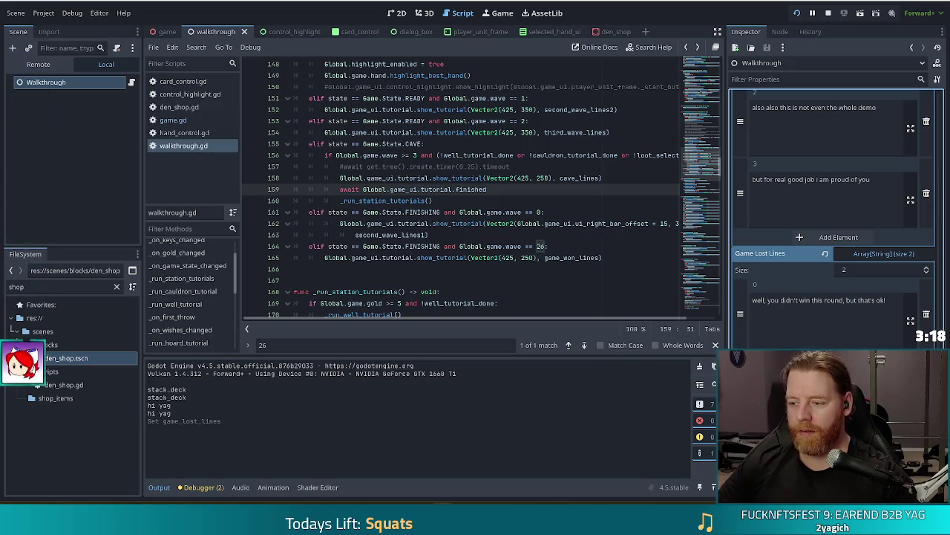
{"action": "key", "text": "ctrl+s"}
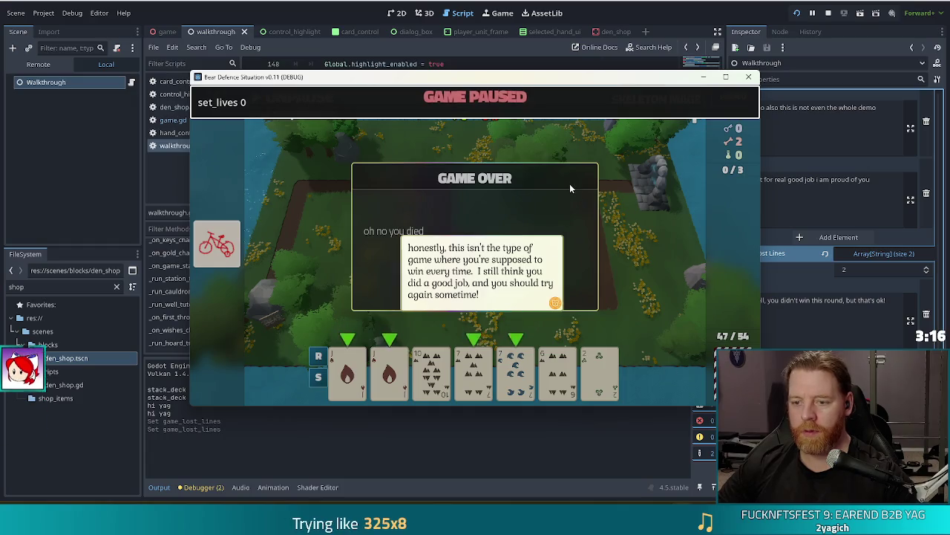
{"action": "left_click", "coordinate": [569, 183]}
{"action": "left_click", "coordinate": [829, 14]}
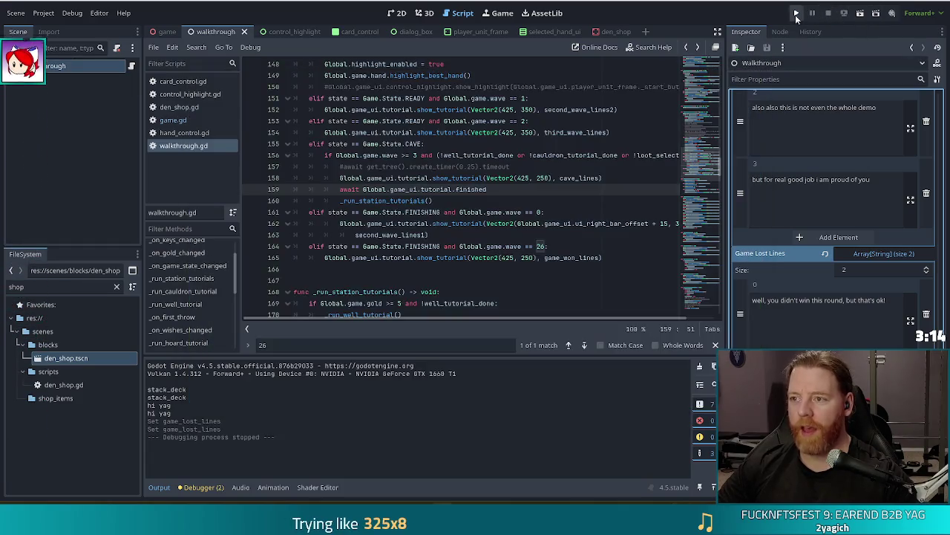
{"action": "left_click", "coordinate": [797, 14]}
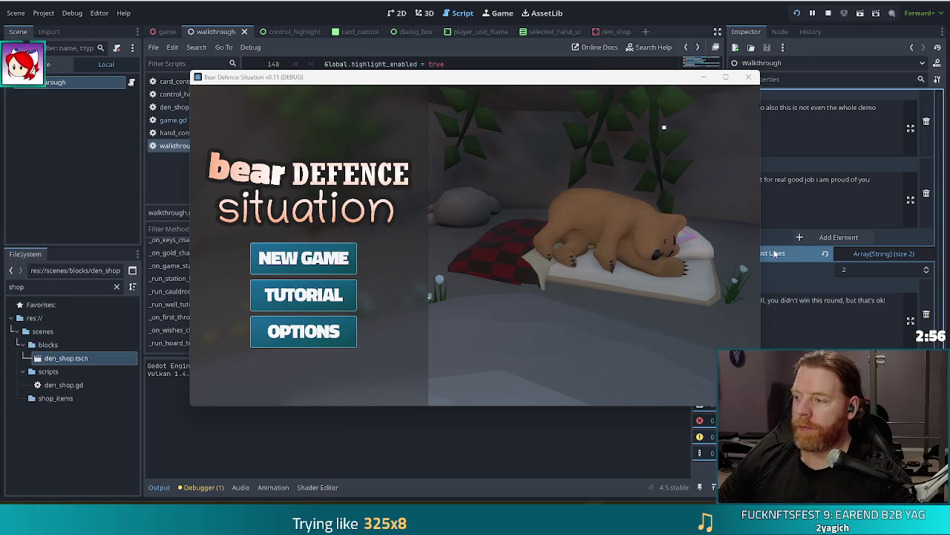
- Start the tutorial, finish the welcome dialogue, and buy the Key for 5 gold in the shop
{"action": "left_click", "coordinate": [304, 295]}
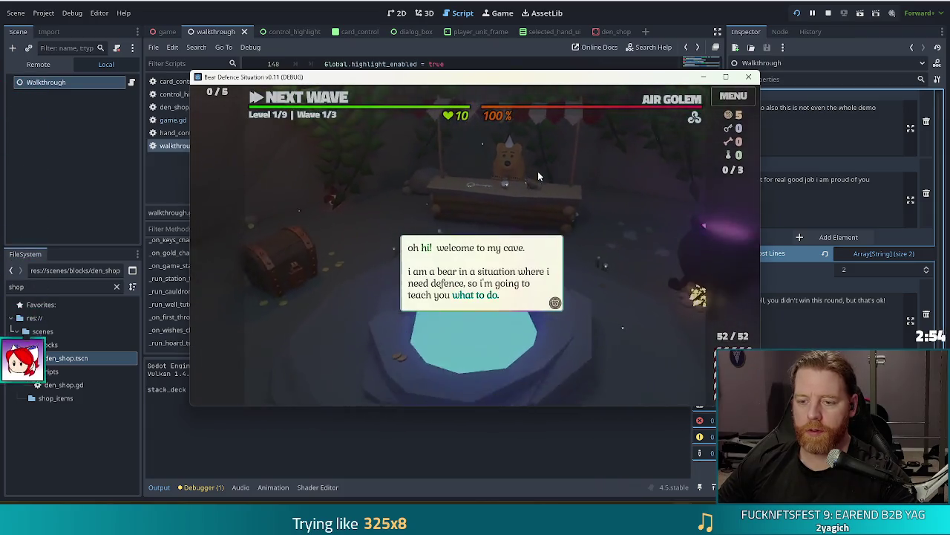
{"action": "left_click", "coordinate": [538, 171]}
{"action": "left_click", "coordinate": [541, 168]}
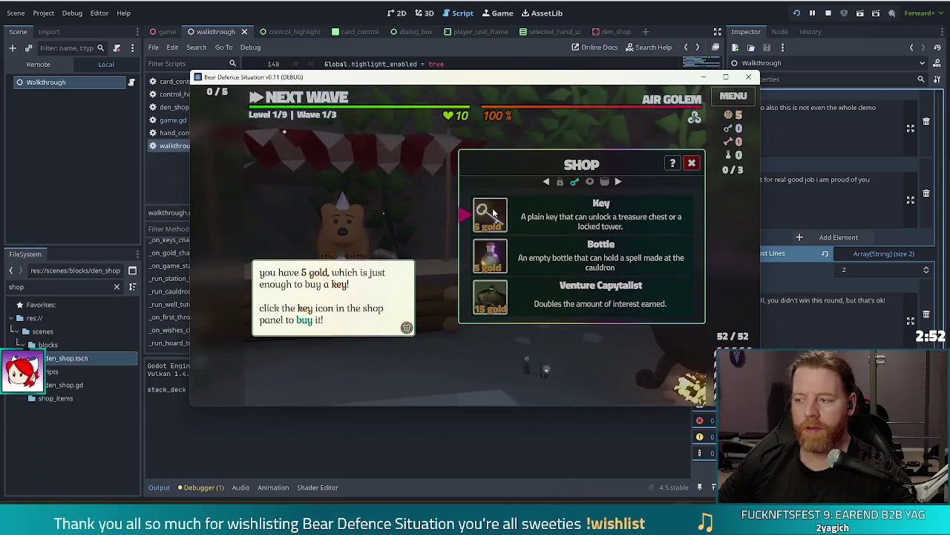
{"action": "left_click", "coordinate": [491, 215]}
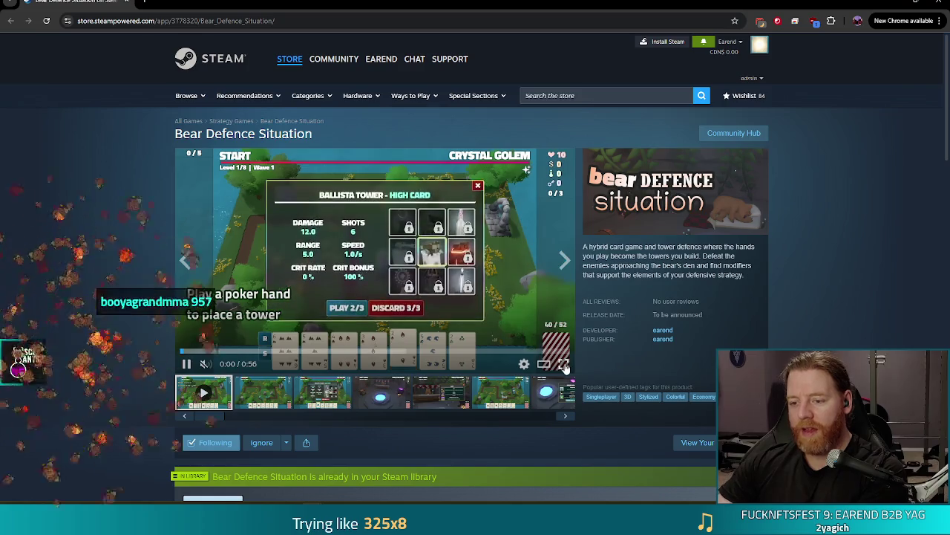
- Play the trailer full screen, then open the Silver Treasure Chest with the Key
{"action": "left_click", "coordinate": [556, 363]}
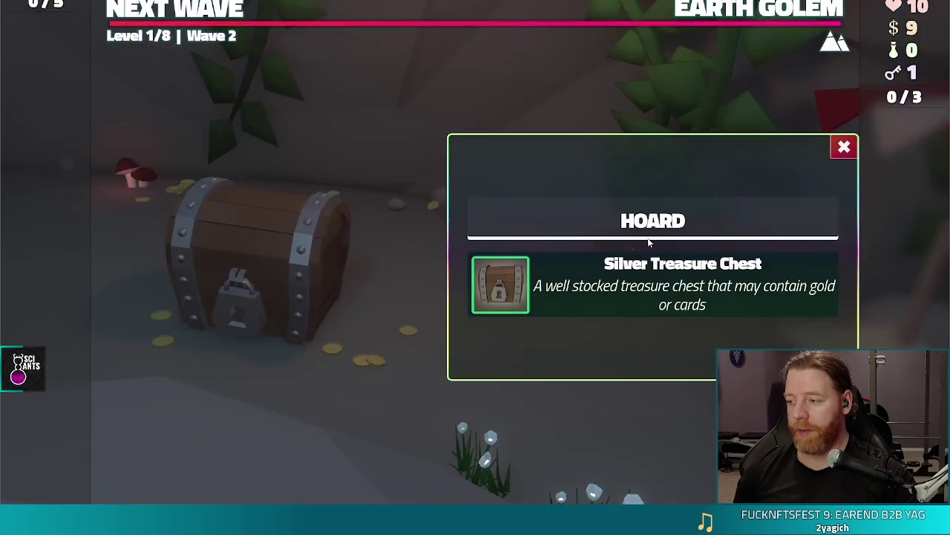
{"action": "left_click", "coordinate": [492, 296]}
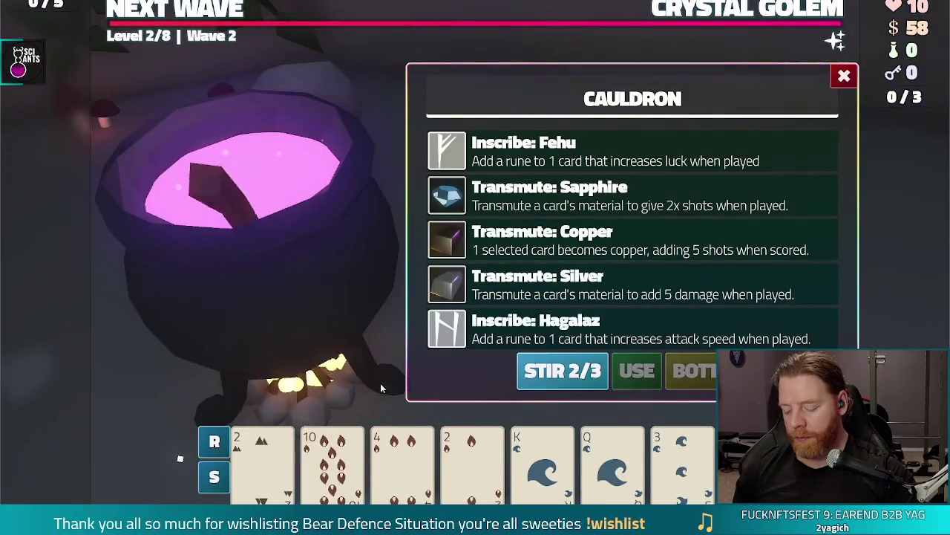
- Transmute the 10 of Fire card into Sapphire at the Cauldron
{"action": "left_click", "coordinate": [332, 461]}
{"action": "left_click", "coordinate": [586, 196]}
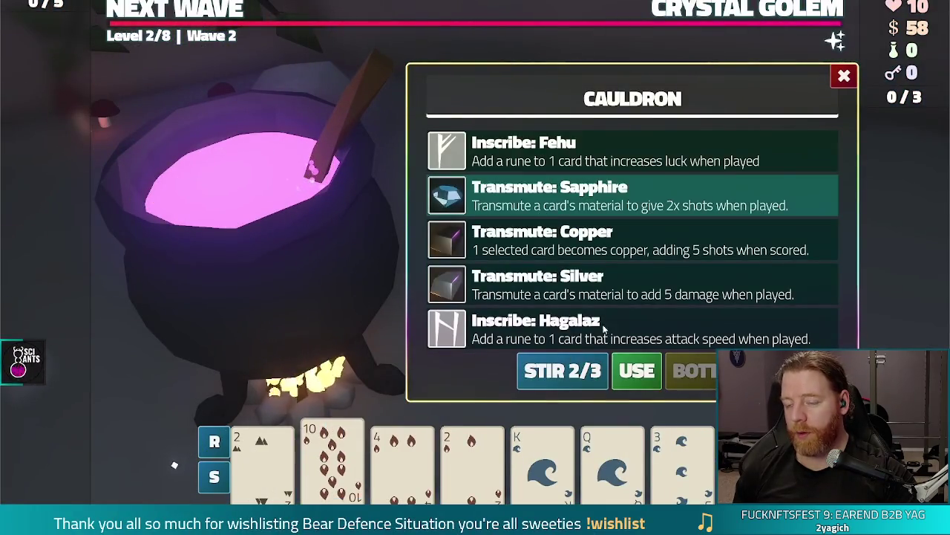
{"action": "left_click", "coordinate": [637, 371]}
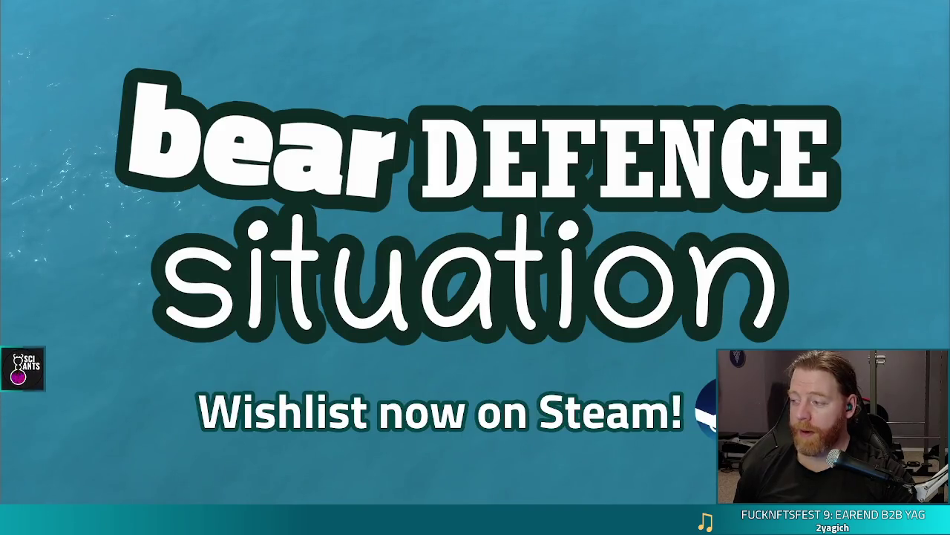
- Watch the trailer play through until the Steam store page shows a gameplay screenshot
{"action": "mouse_move", "coordinate": [737, 319]}
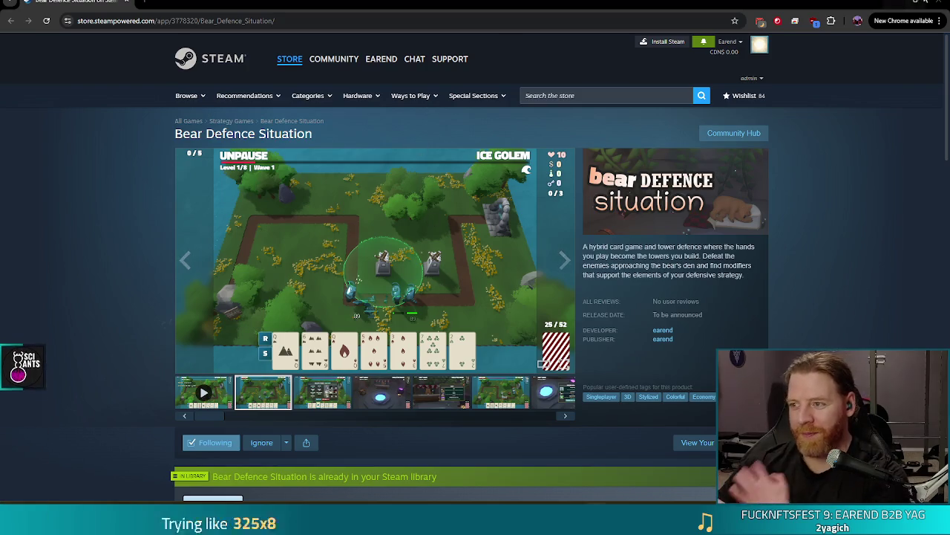
- Switch from Chrome back to the running game in the Godot editor
{"action": "key", "text": "alt+Tab"}
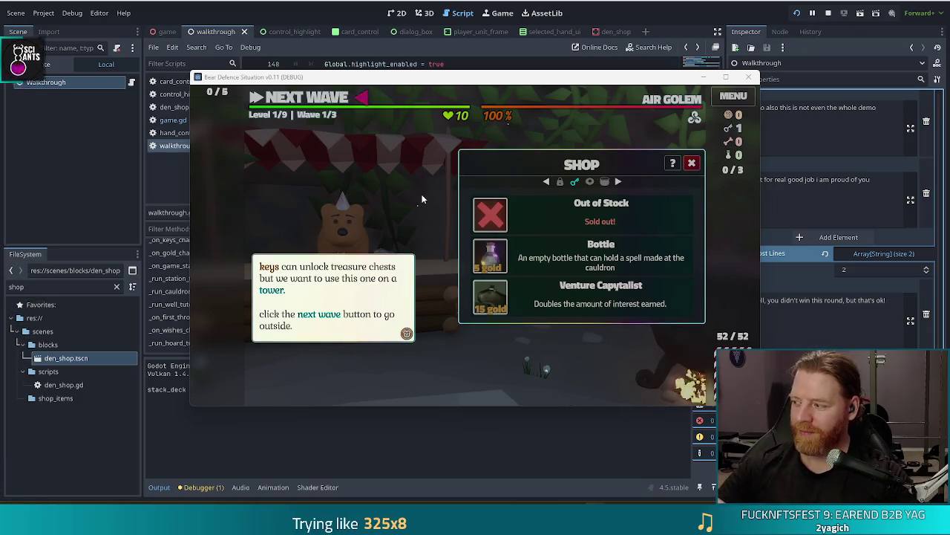
- Dismiss the keys tip and close the shop to return to the Level 1/9 map
{"action": "left_click", "coordinate": [405, 194]}
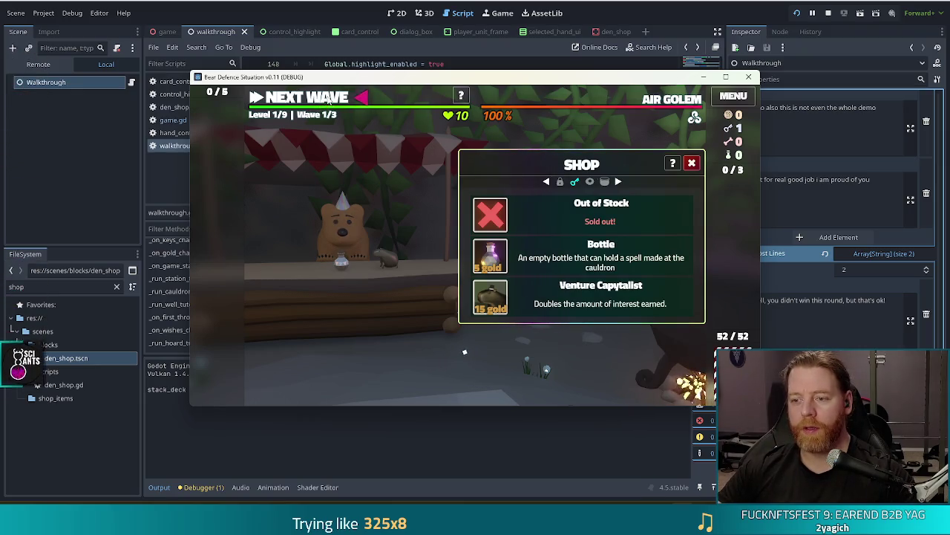
{"action": "left_click", "coordinate": [326, 99]}
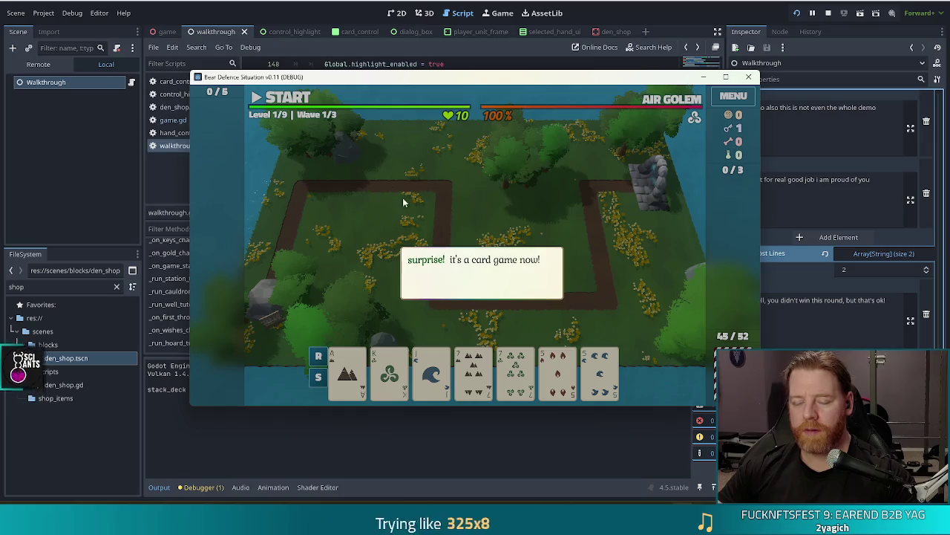
- Clear the tutorial messages and select two 7s and two 5s for a Two Pair
{"action": "left_click", "coordinate": [546, 215]}
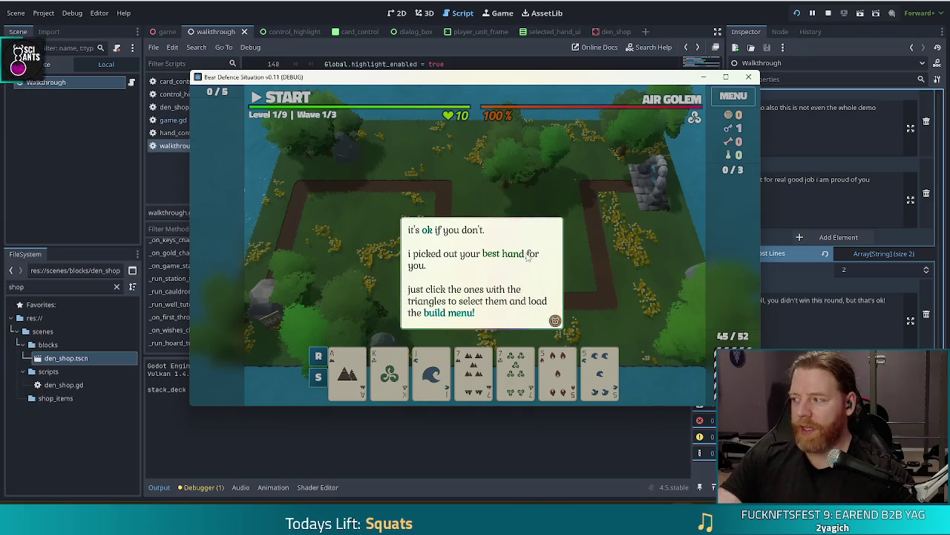
{"action": "left_click", "coordinate": [611, 192]}
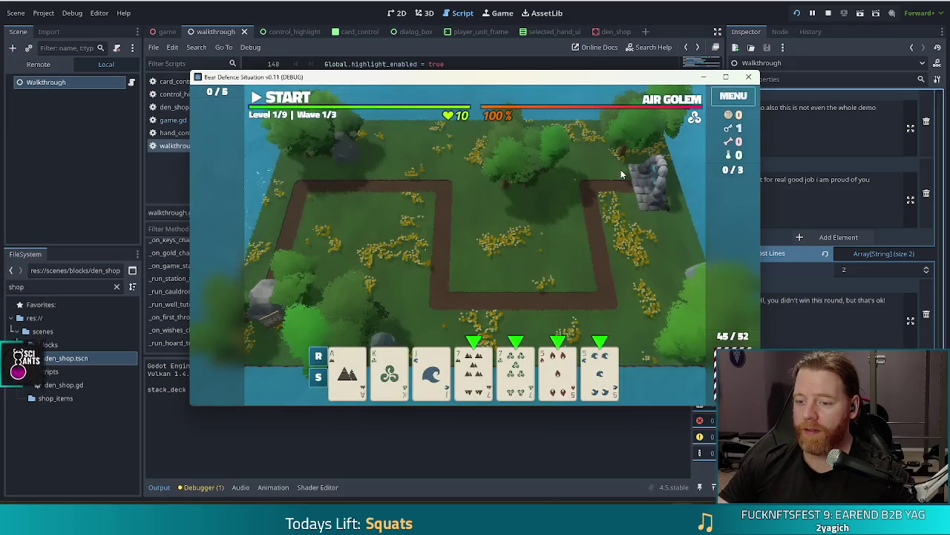
{"action": "left_click", "coordinate": [475, 375]}
{"action": "left_click", "coordinate": [518, 375]}
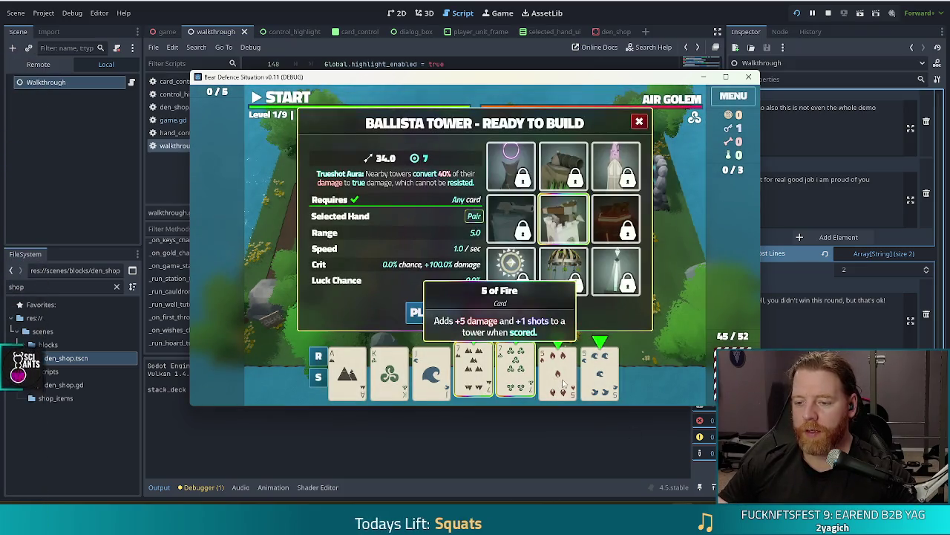
{"action": "left_click", "coordinate": [558, 371]}
{"action": "left_click", "coordinate": [600, 372]}
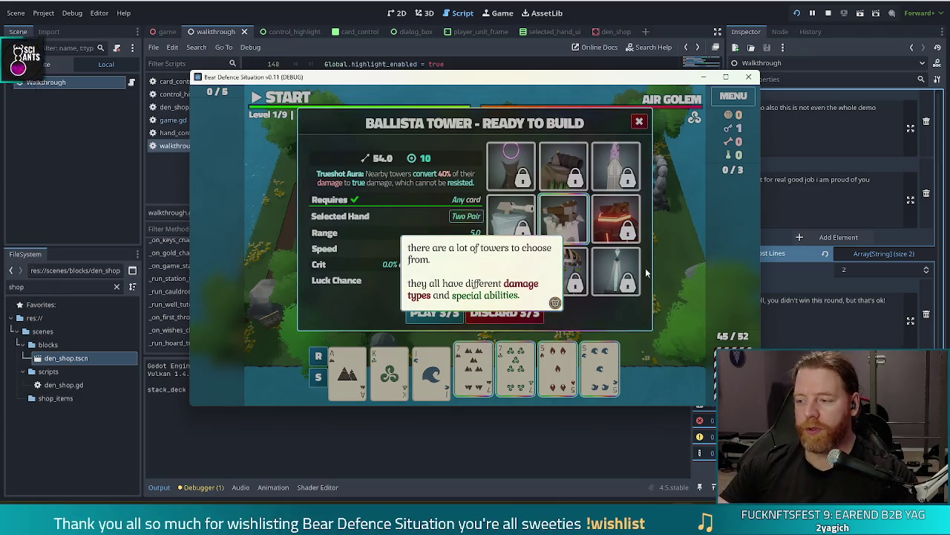
- Unlock the Ice Tower and build it inside the path loop with the Two Pair
{"action": "key", "text": "space"}
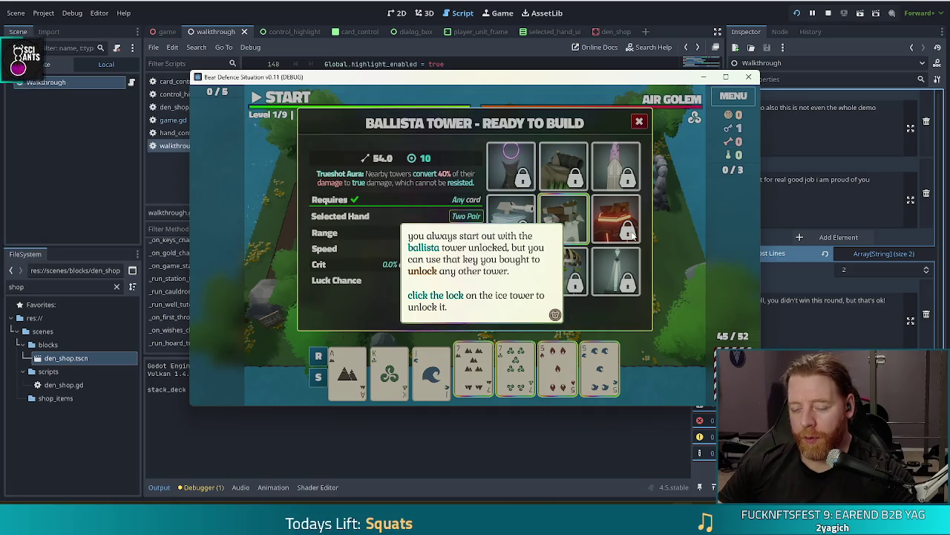
{"action": "left_click", "coordinate": [630, 236]}
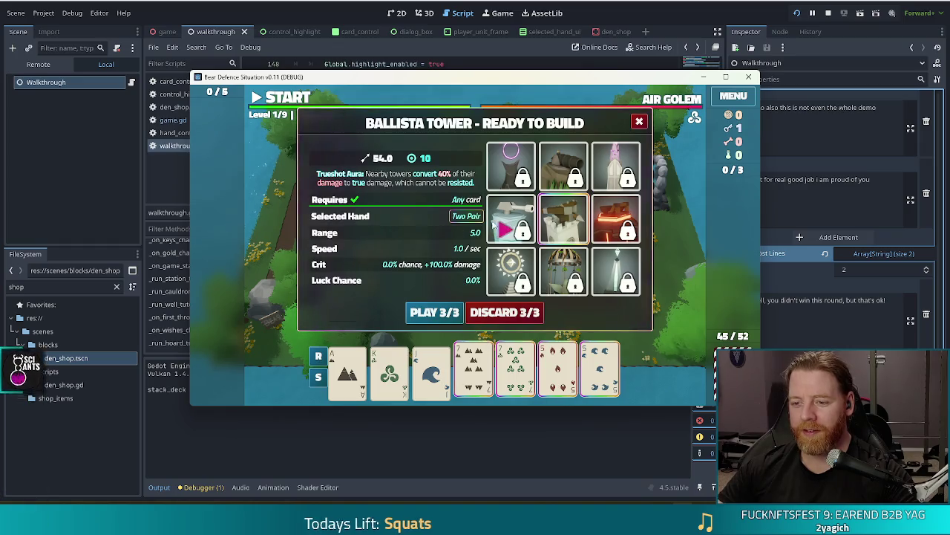
{"action": "left_click", "coordinate": [503, 224]}
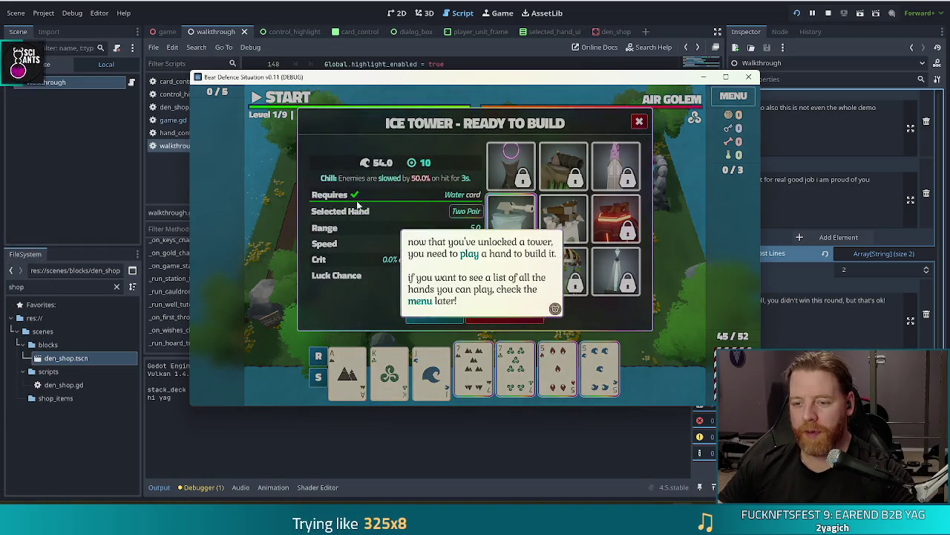
{"action": "left_click", "coordinate": [414, 250]}
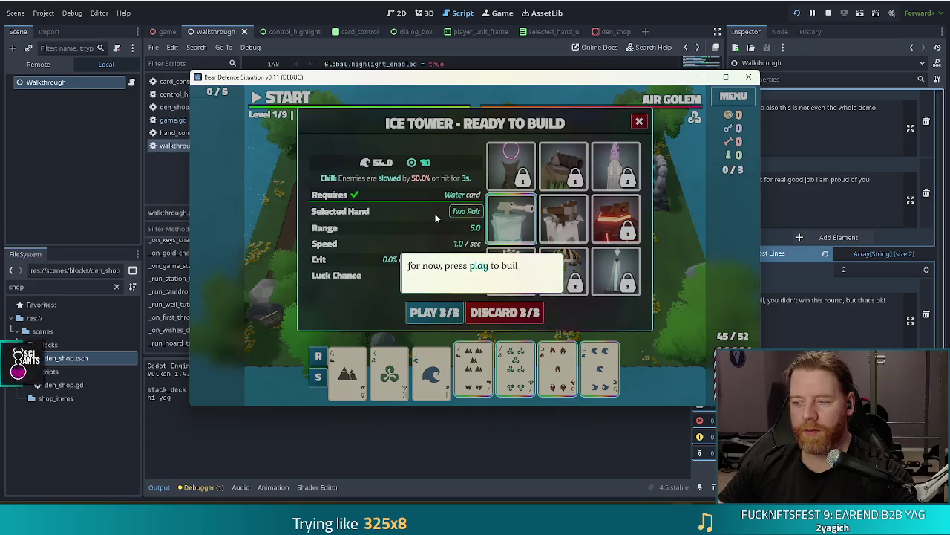
{"action": "left_click", "coordinate": [402, 320]}
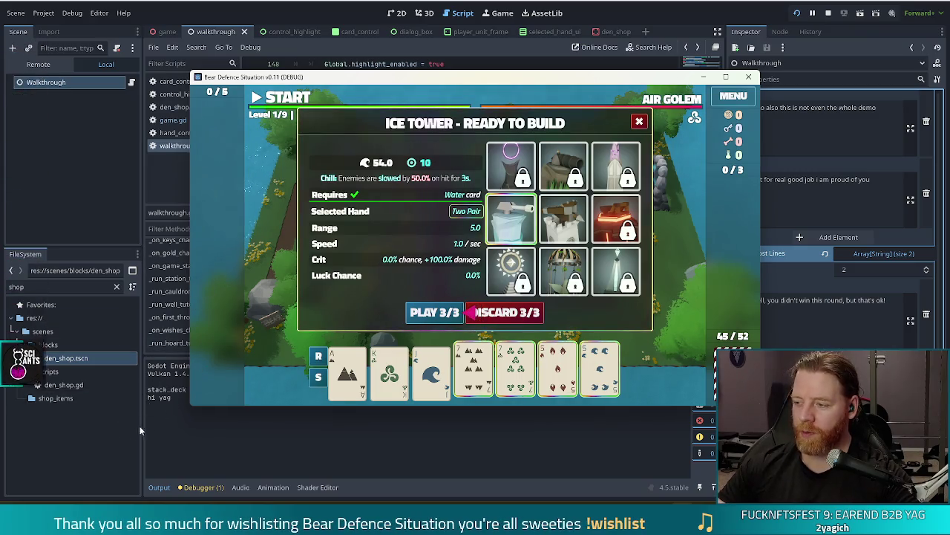
{"action": "left_click", "coordinate": [435, 312]}
{"action": "left_click", "coordinate": [553, 257]}
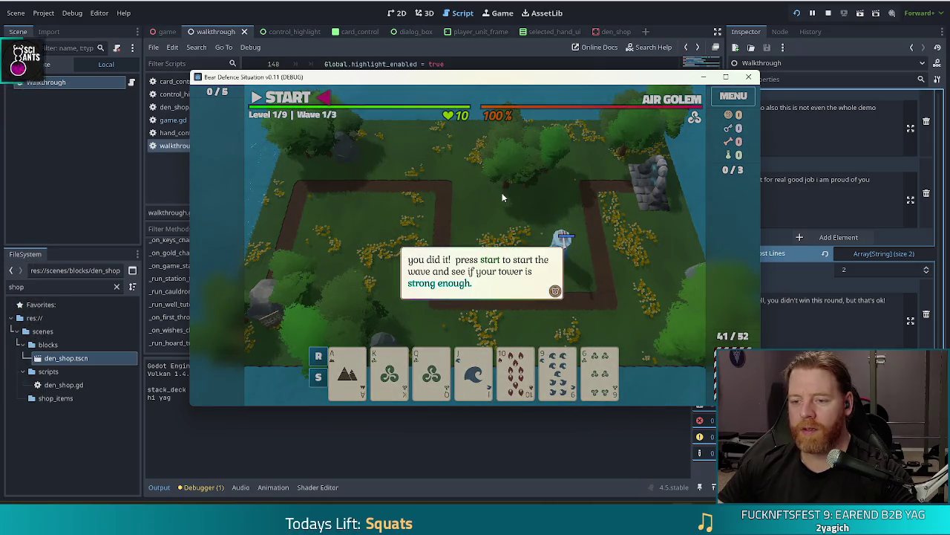
- Dismiss the tutorial box and start the first wave of level 1
{"action": "left_click", "coordinate": [447, 179]}
{"action": "left_click", "coordinate": [293, 101]}
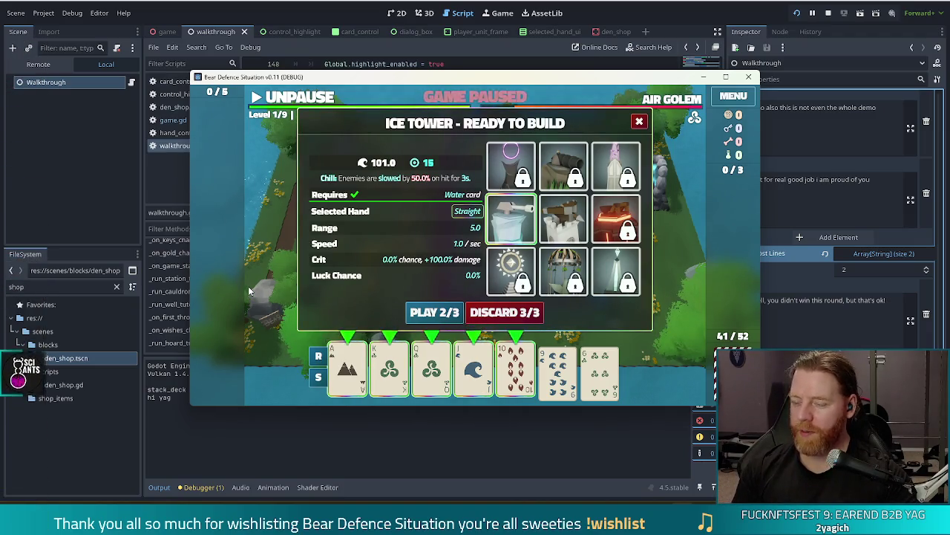
- Play the Straight to place a second Ice Tower beside the first, then discard the pair of 2s
{"action": "left_click", "coordinate": [446, 316]}
{"action": "left_click", "coordinate": [487, 260]}
{"action": "left_click", "coordinate": [557, 371]}
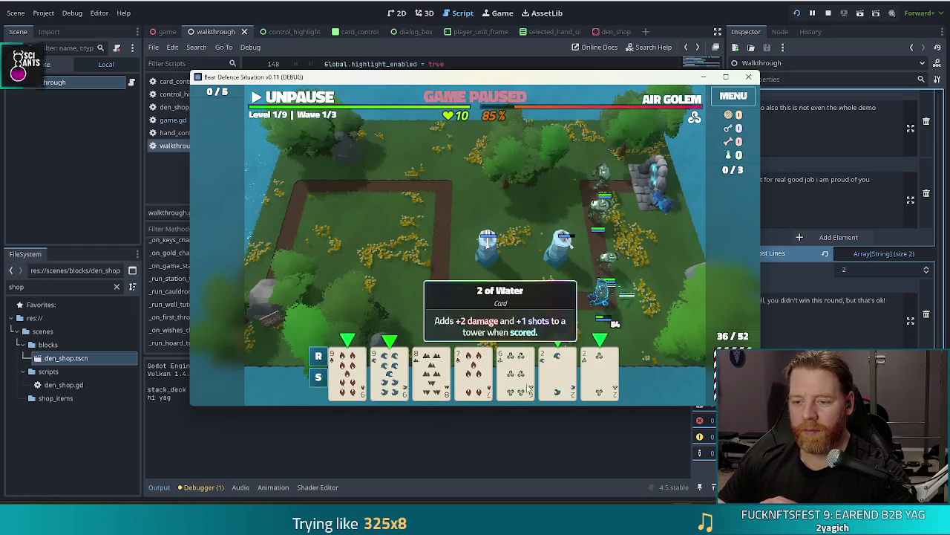
{"action": "left_click", "coordinate": [600, 371]}
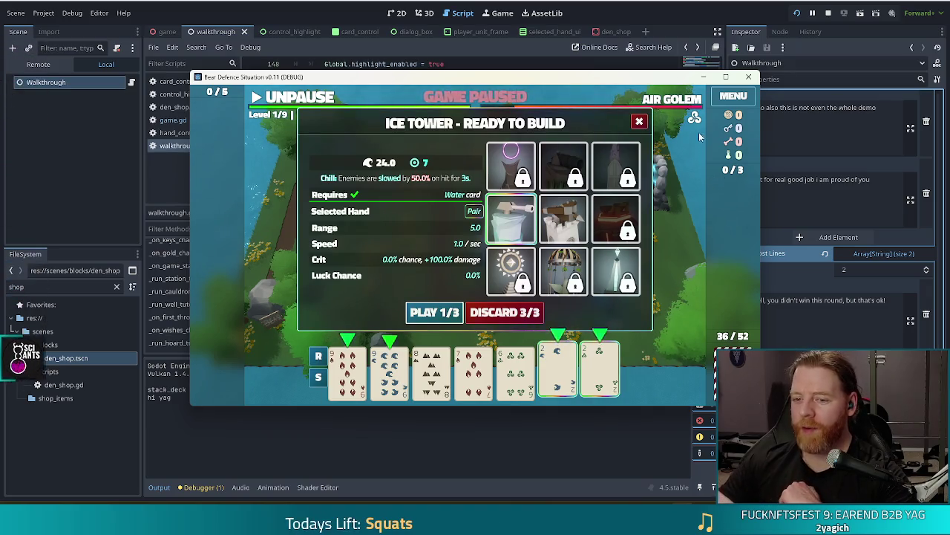
{"action": "left_click", "coordinate": [505, 312]}
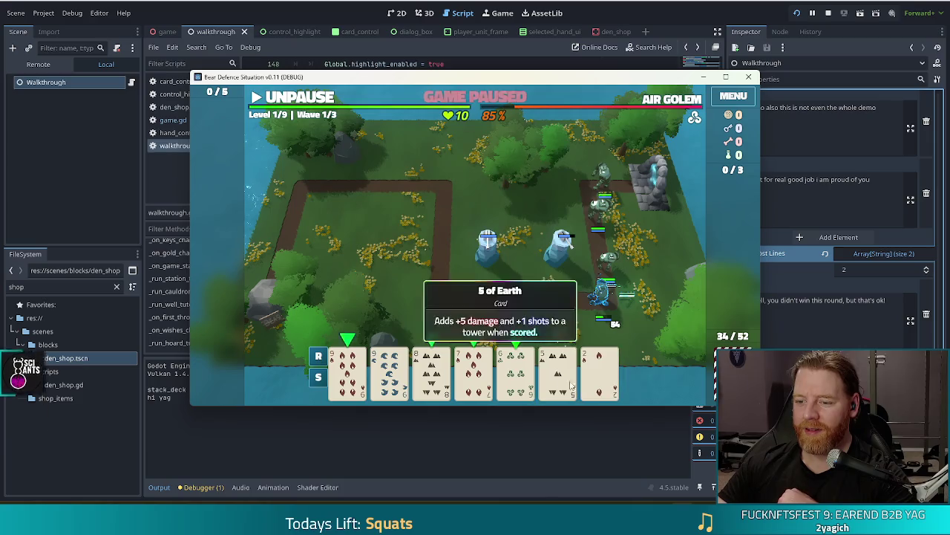
- Select a new Straight and build a Ballista Tower inside the left path loop
{"action": "left_click", "coordinate": [572, 385]}
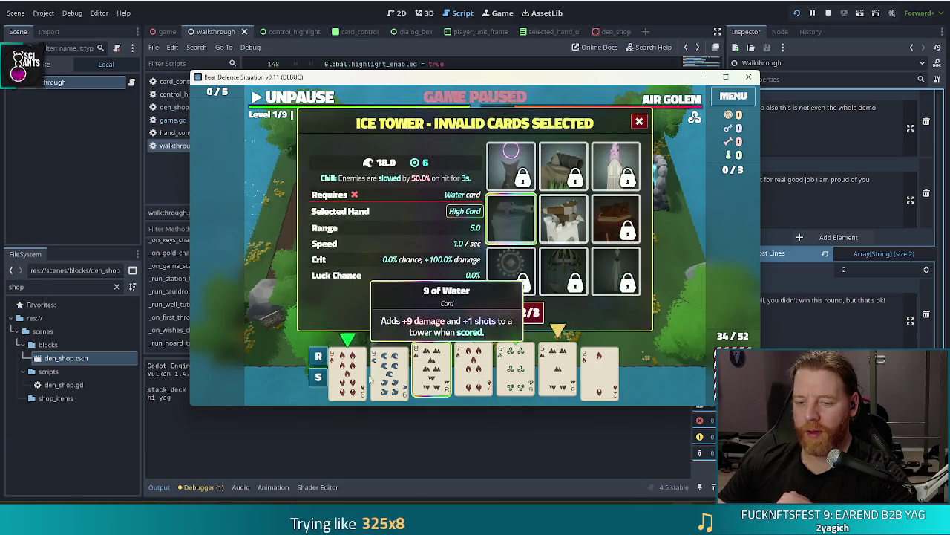
{"action": "left_click", "coordinate": [369, 378]}
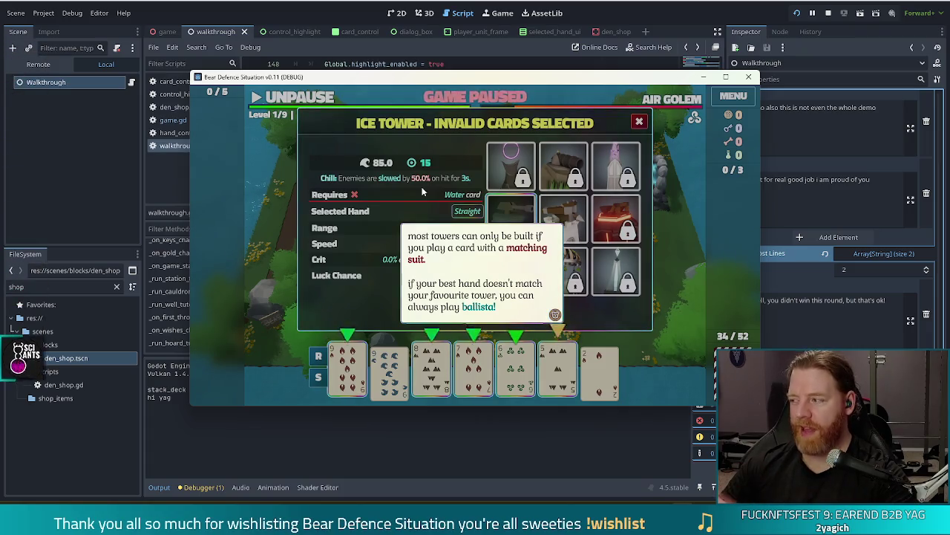
{"action": "left_click", "coordinate": [430, 180]}
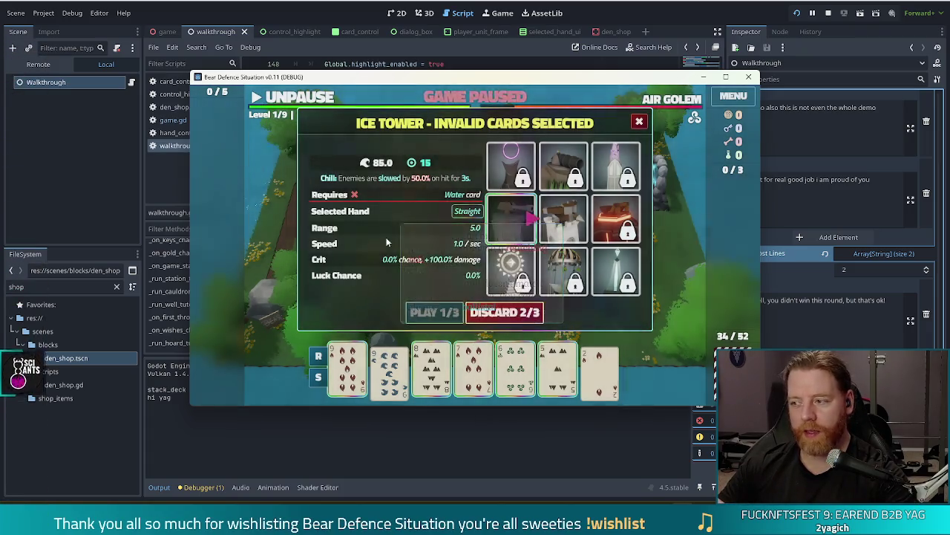
{"action": "left_click", "coordinate": [564, 217]}
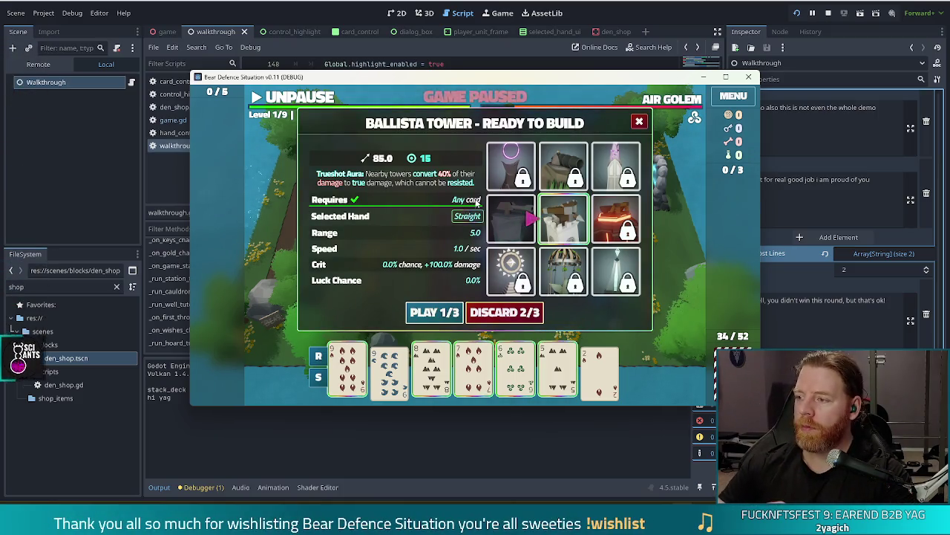
{"action": "left_click", "coordinate": [425, 312]}
{"action": "left_click", "coordinate": [397, 220]}
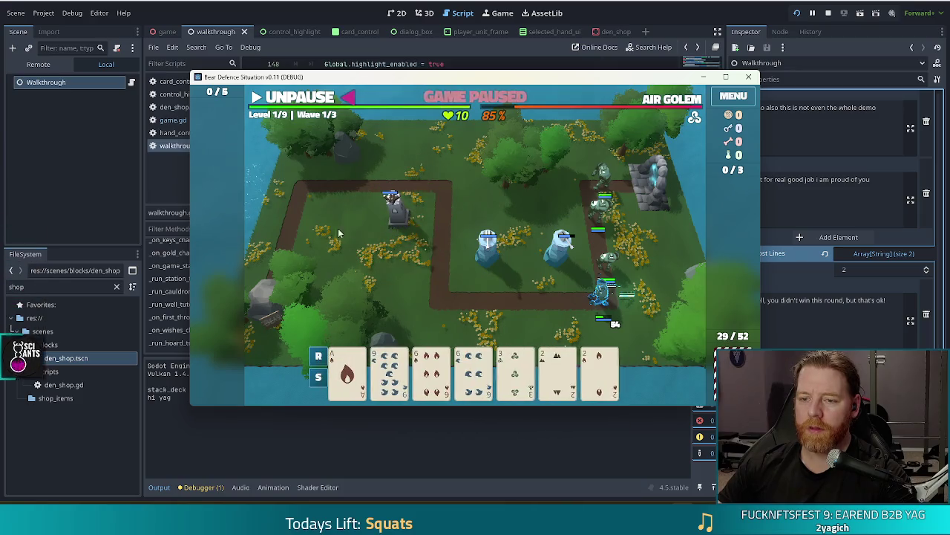
- Resume the game, let wave 1 run out, and accept its 2-gold reward
{"action": "left_click", "coordinate": [312, 103]}
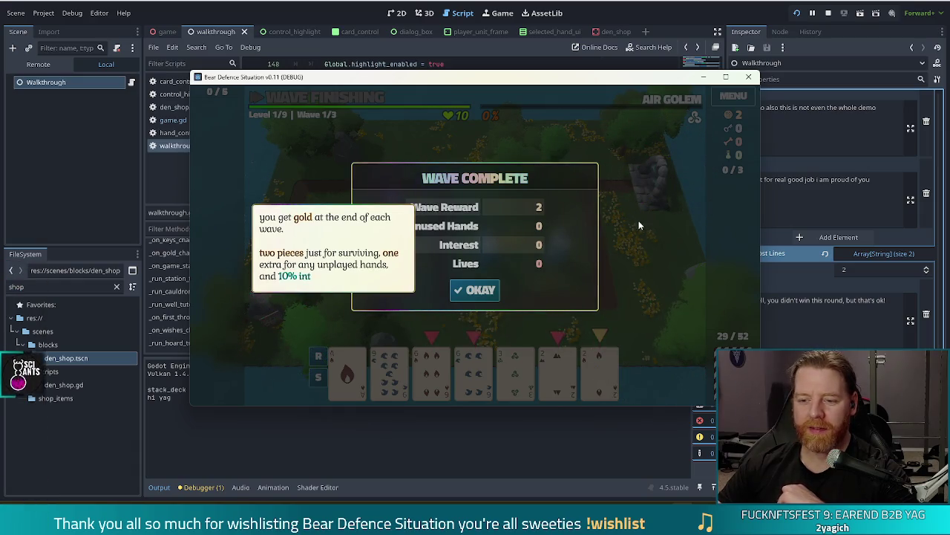
{"action": "left_click", "coordinate": [630, 242]}
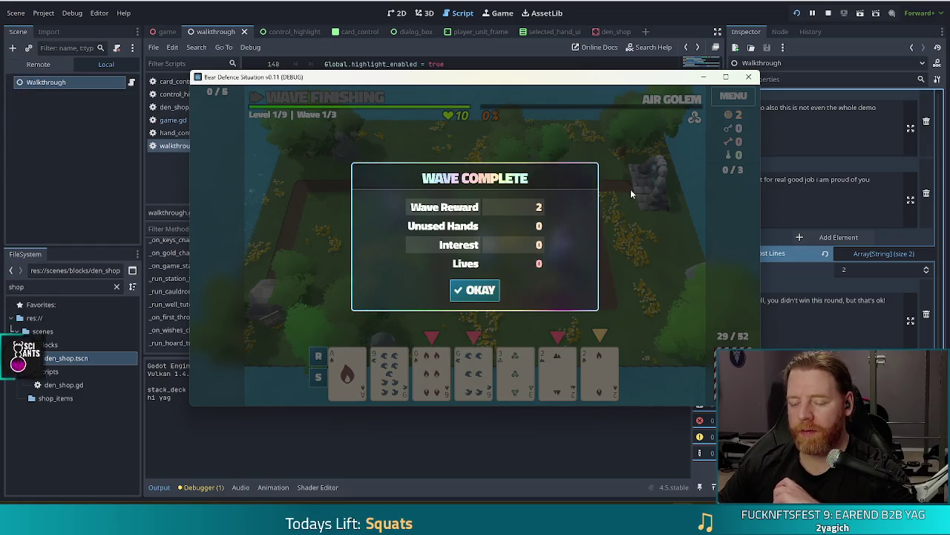
{"action": "left_click", "coordinate": [479, 291]}
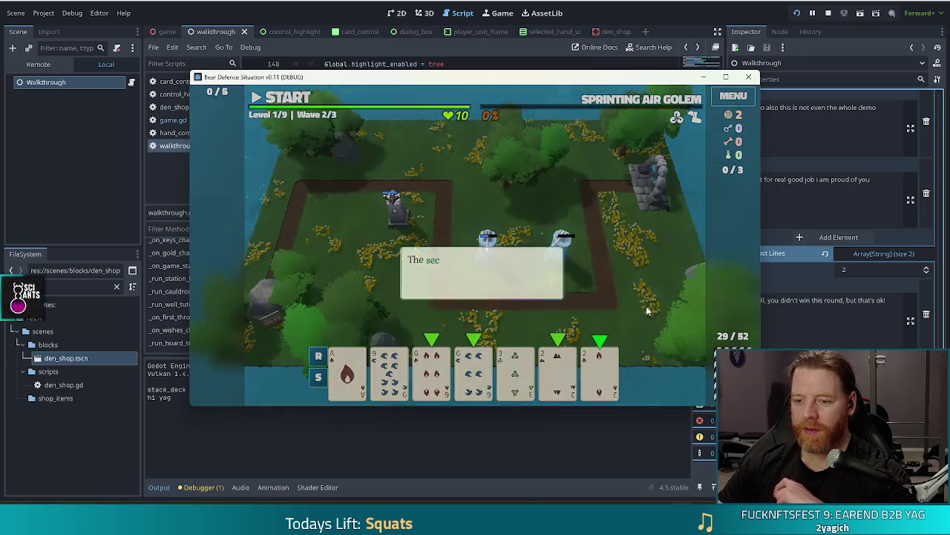
- Build an Ice Tower between the existing two with a Two Pair of 6s and 2s, then discard low cards
{"action": "left_click", "coordinate": [657, 233]}
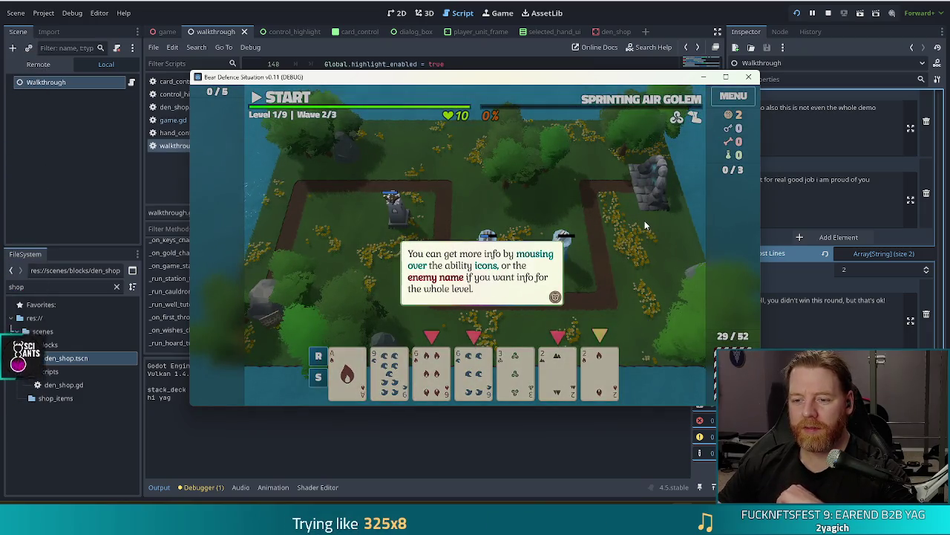
{"action": "left_click", "coordinate": [645, 221]}
{"action": "left_click", "coordinate": [649, 226]}
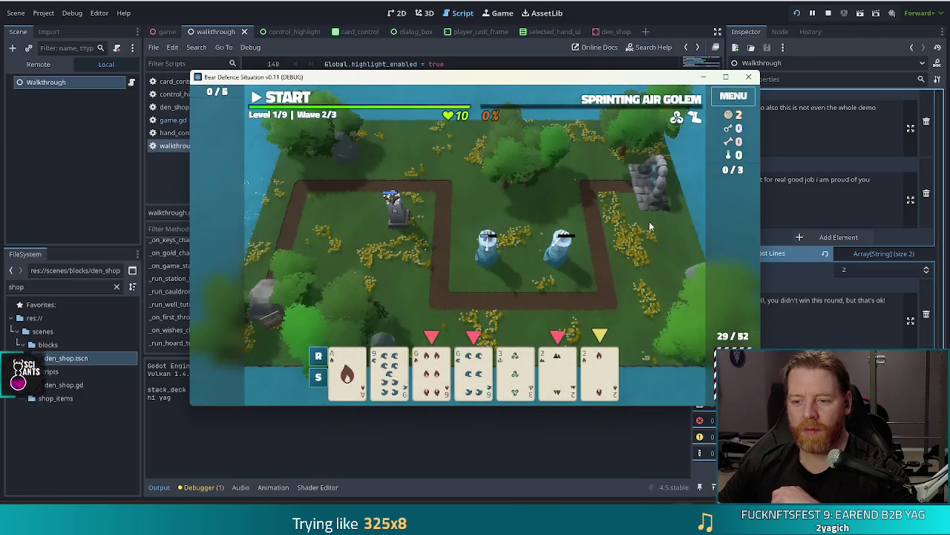
{"action": "left_click", "coordinate": [434, 335]}
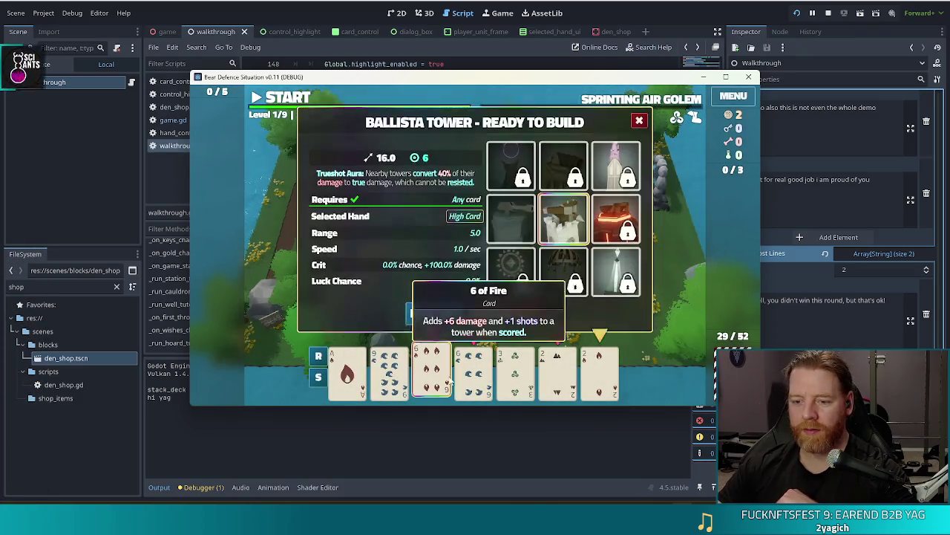
{"action": "left_click", "coordinate": [557, 371]}
{"action": "left_click", "coordinate": [600, 371]}
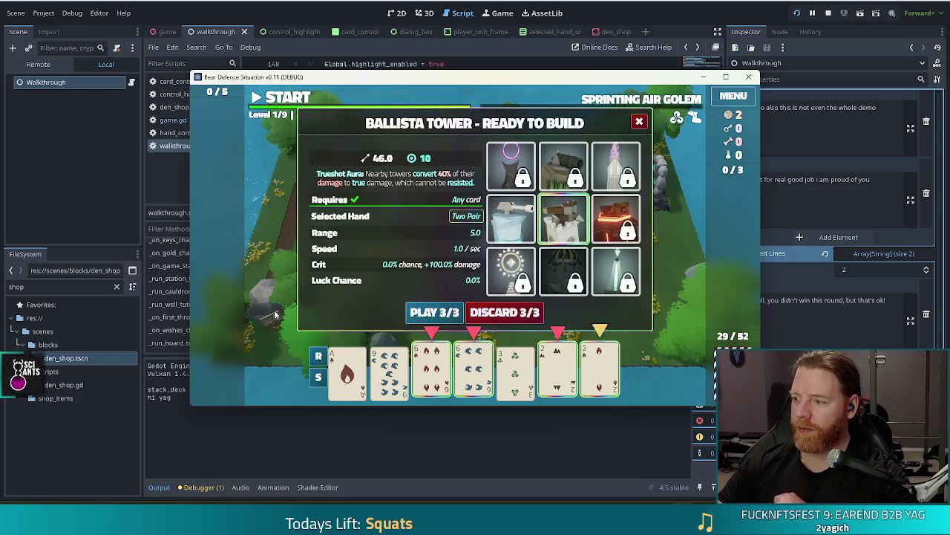
{"action": "left_click", "coordinate": [511, 219]}
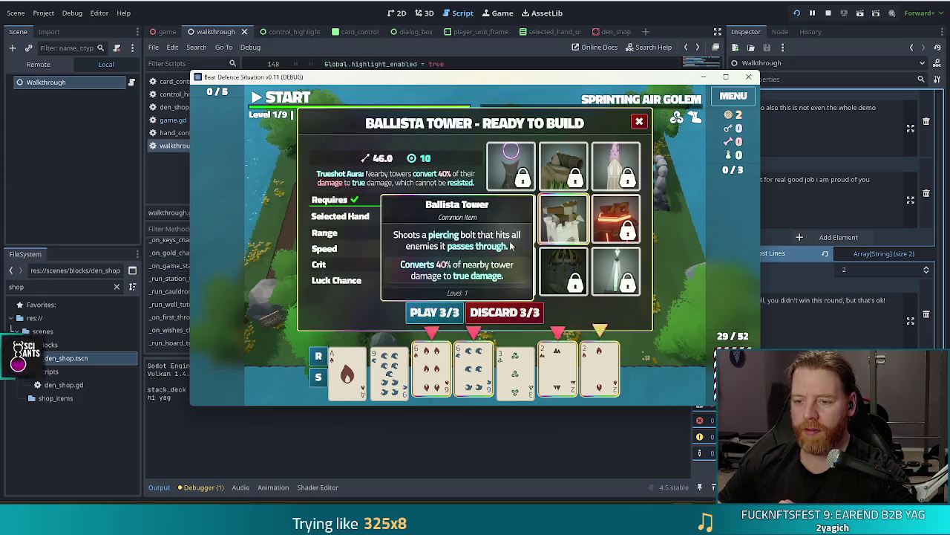
{"action": "left_click", "coordinate": [434, 311]}
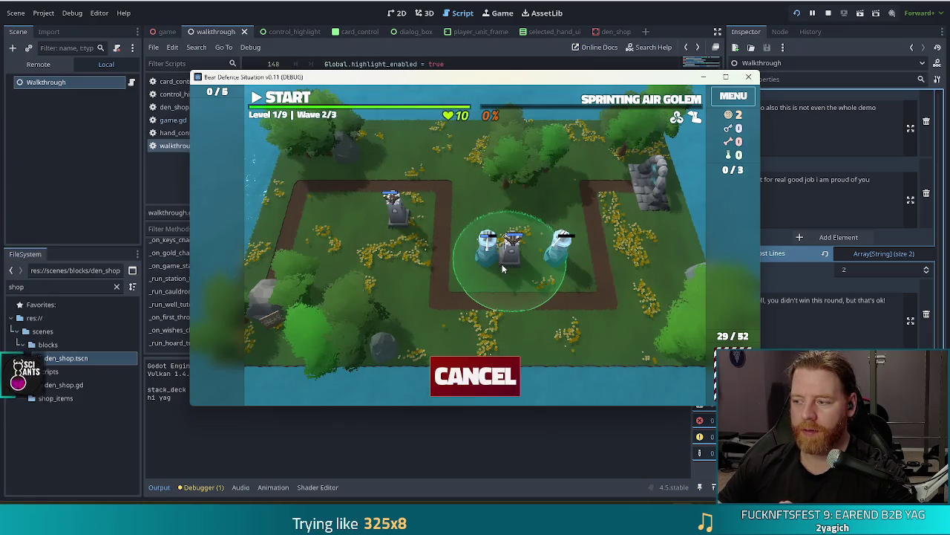
{"action": "left_click", "coordinate": [503, 268]}
{"action": "left_click", "coordinate": [558, 367]}
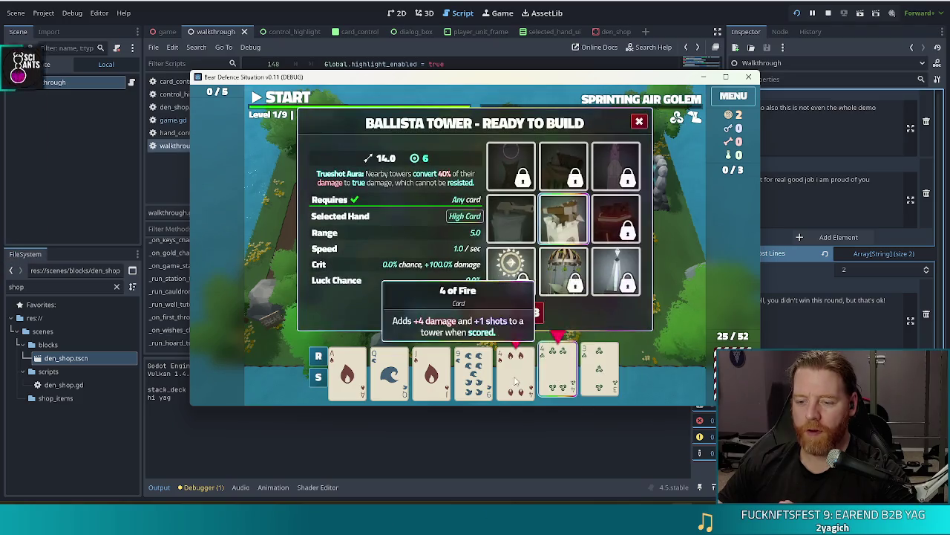
{"action": "left_click", "coordinate": [530, 373]}
{"action": "left_click", "coordinate": [505, 312]}
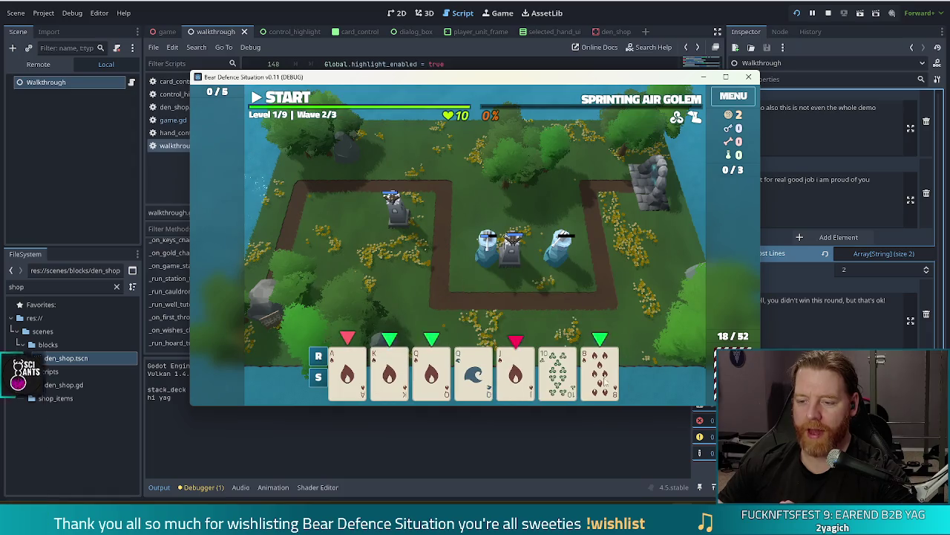
- Play a fire Flush to build a Ballista between the ice towers, then run and clear wave 2
{"action": "left_click", "coordinate": [515, 372]}
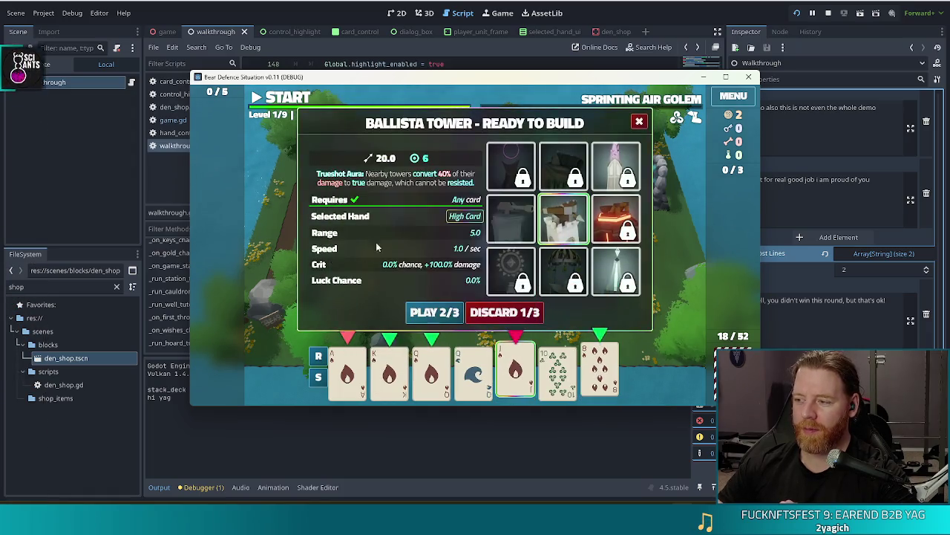
{"action": "mouse_move", "coordinate": [496, 217]}
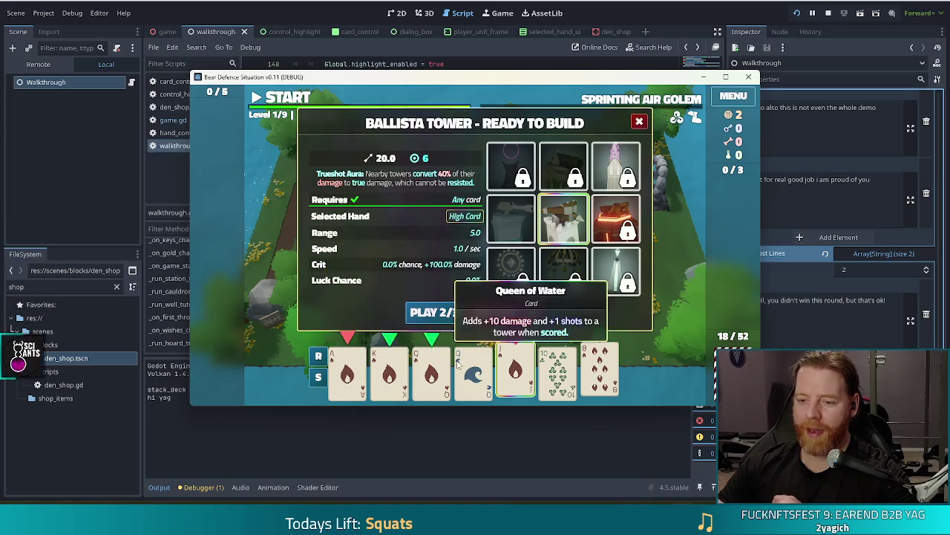
{"action": "left_click", "coordinate": [432, 367]}
{"action": "left_click", "coordinate": [389, 367]}
{"action": "left_click", "coordinate": [347, 367]}
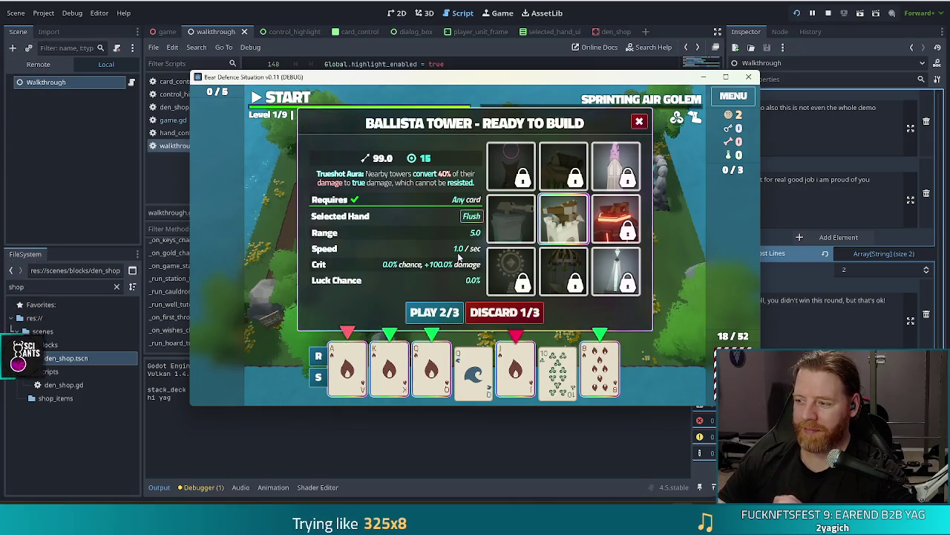
{"action": "left_click", "coordinate": [434, 311]}
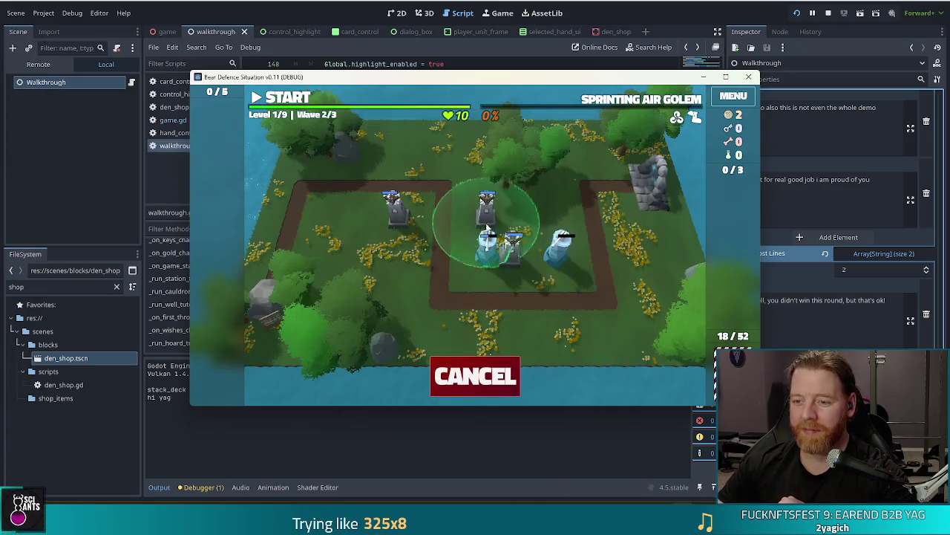
{"action": "left_click", "coordinate": [529, 254]}
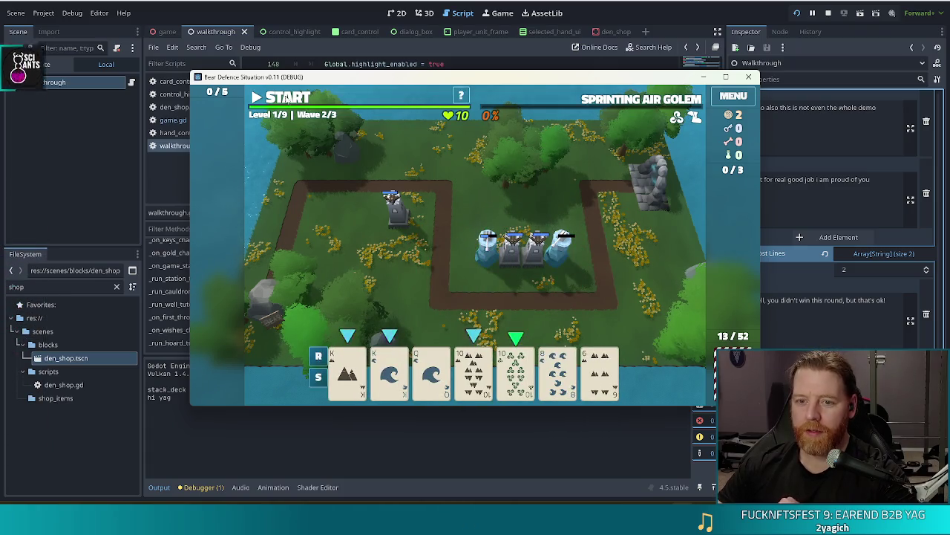
{"action": "left_click", "coordinate": [287, 100]}
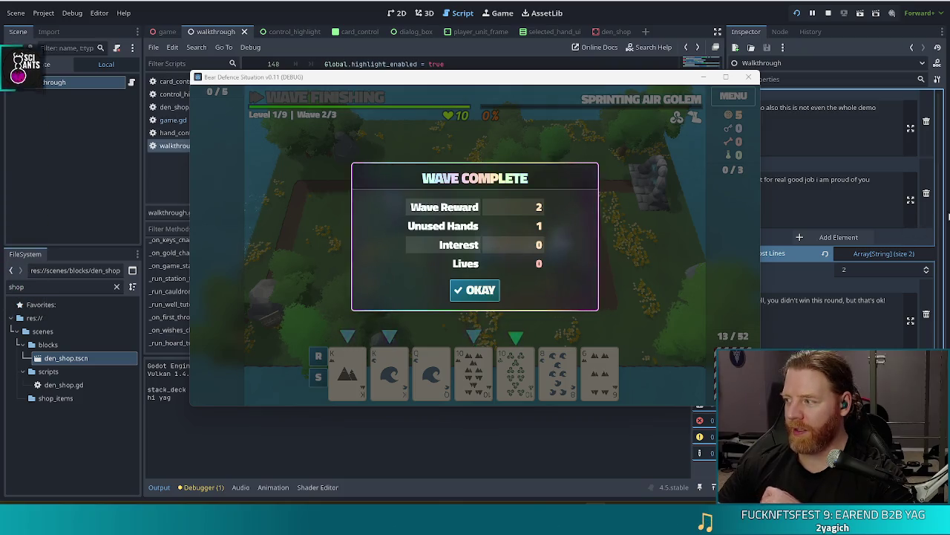
{"action": "left_click", "coordinate": [490, 291]}
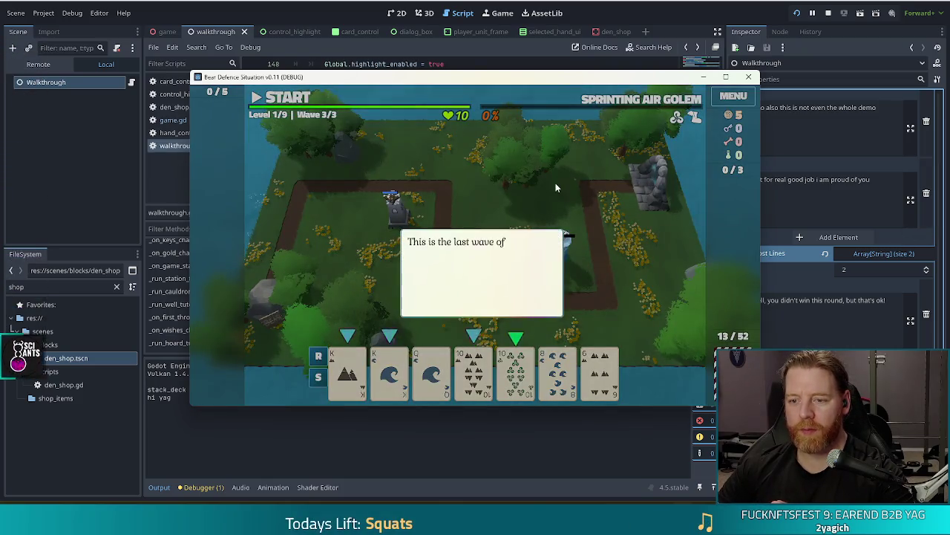
- Play a Two Pair of 10s and Kings to place a Ballista left of the tower group
{"action": "left_click", "coordinate": [653, 292]}
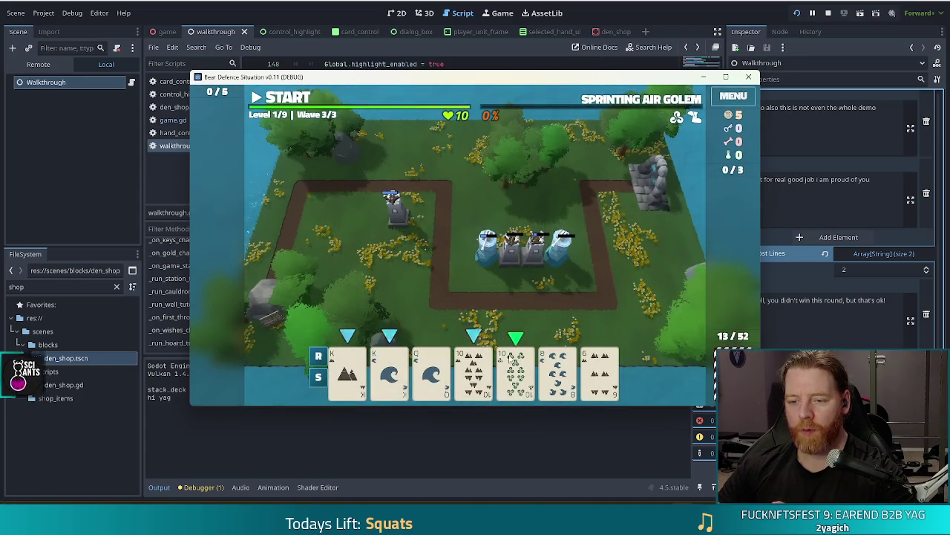
{"action": "left_click", "coordinate": [473, 369]}
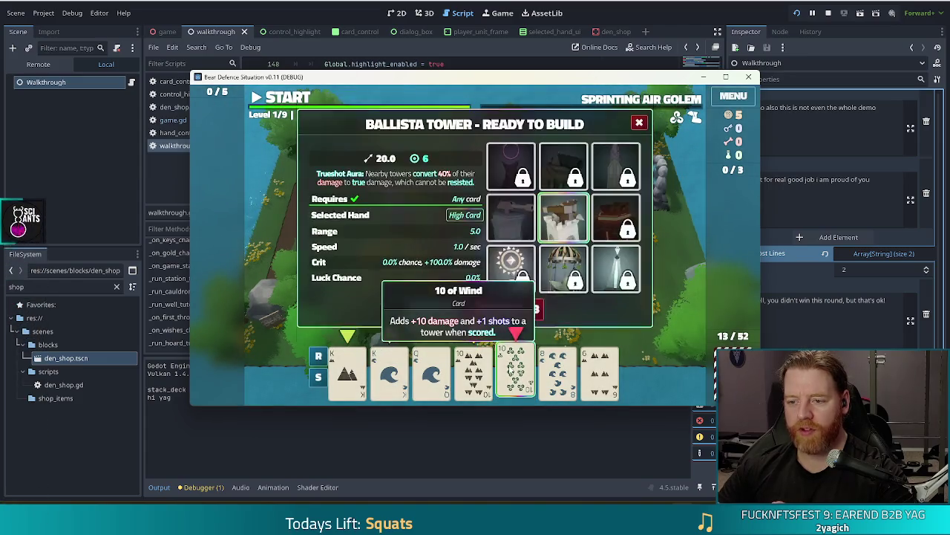
{"action": "left_click", "coordinate": [353, 390]}
{"action": "left_click", "coordinate": [390, 371]}
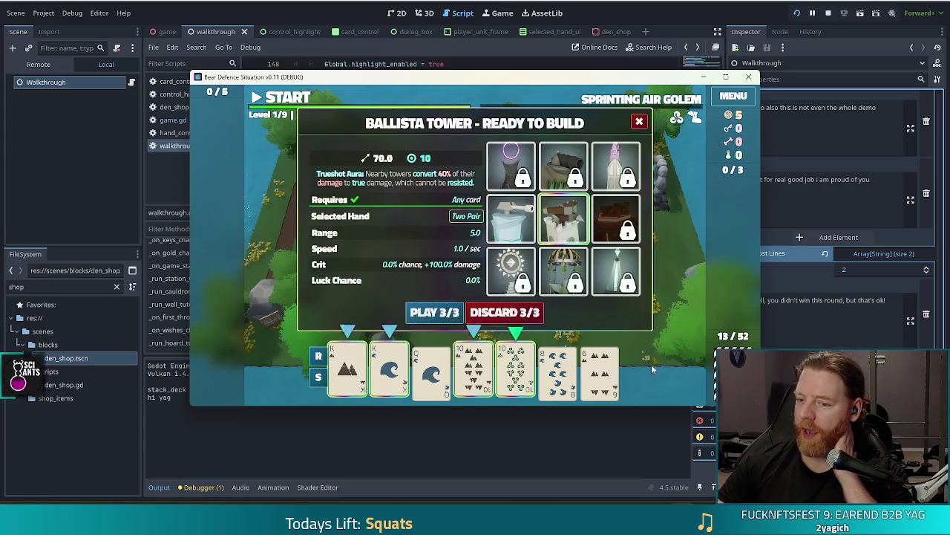
{"action": "mouse_move", "coordinate": [509, 148]}
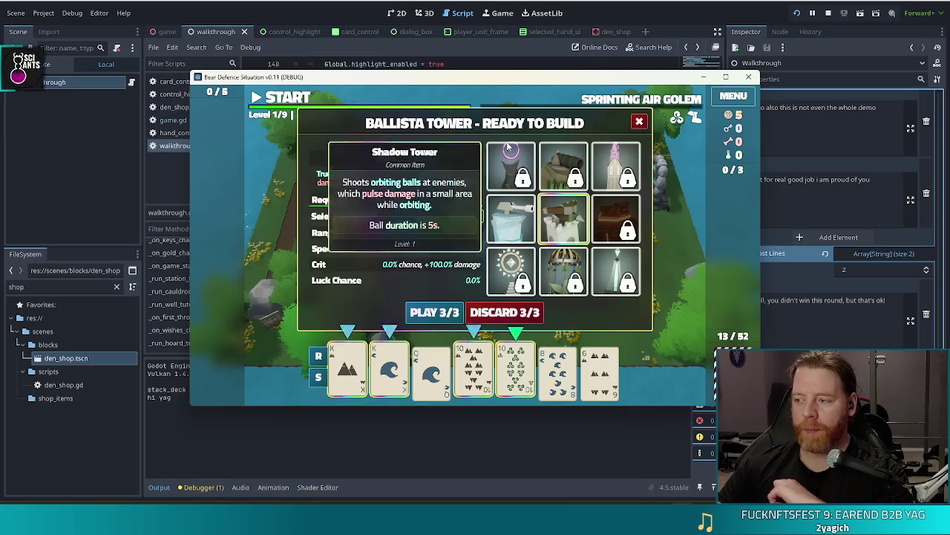
{"action": "left_click", "coordinate": [563, 219]}
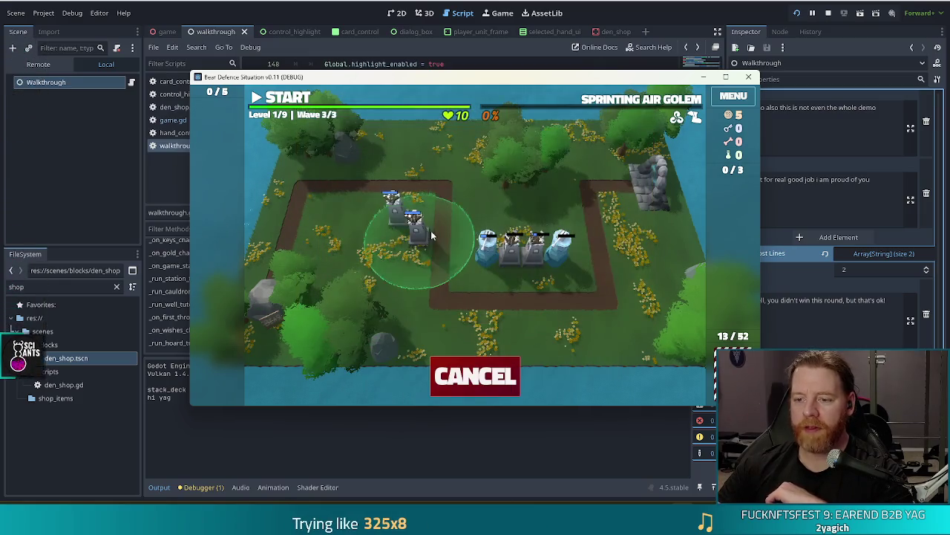
{"action": "left_click", "coordinate": [456, 256]}
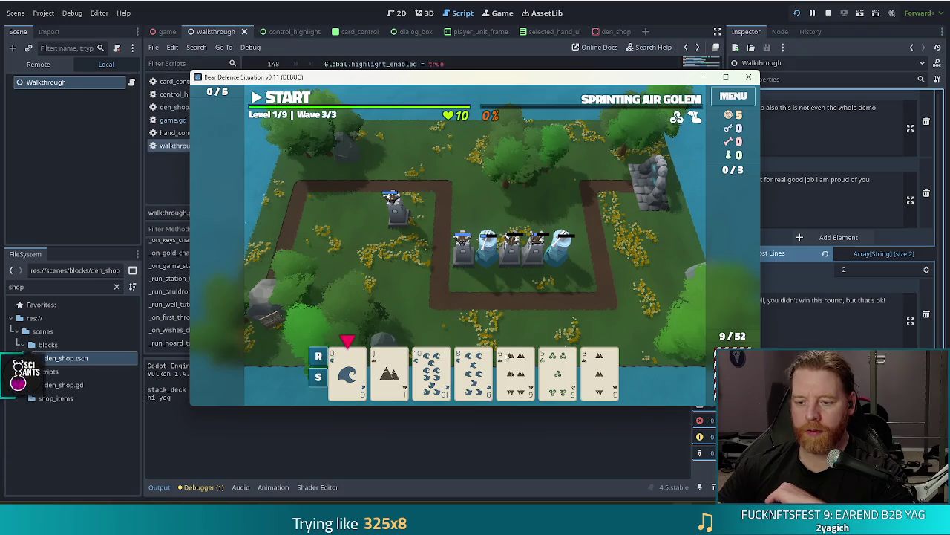
- Discard twice, then build an Ice Tower at the left end of the central row
{"action": "left_click", "coordinate": [518, 257]}
{"action": "left_click", "coordinate": [503, 312]}
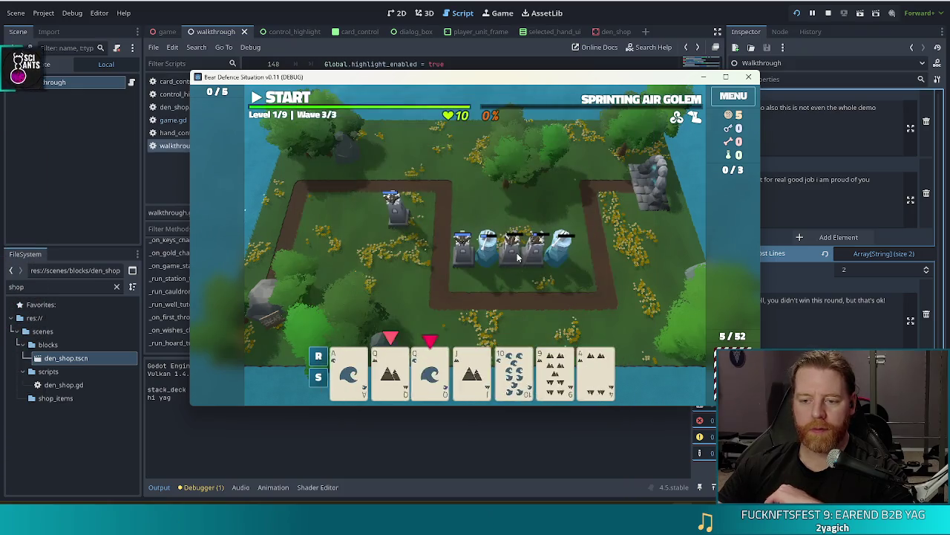
{"action": "left_click", "coordinate": [517, 257]}
{"action": "left_click", "coordinate": [503, 311]}
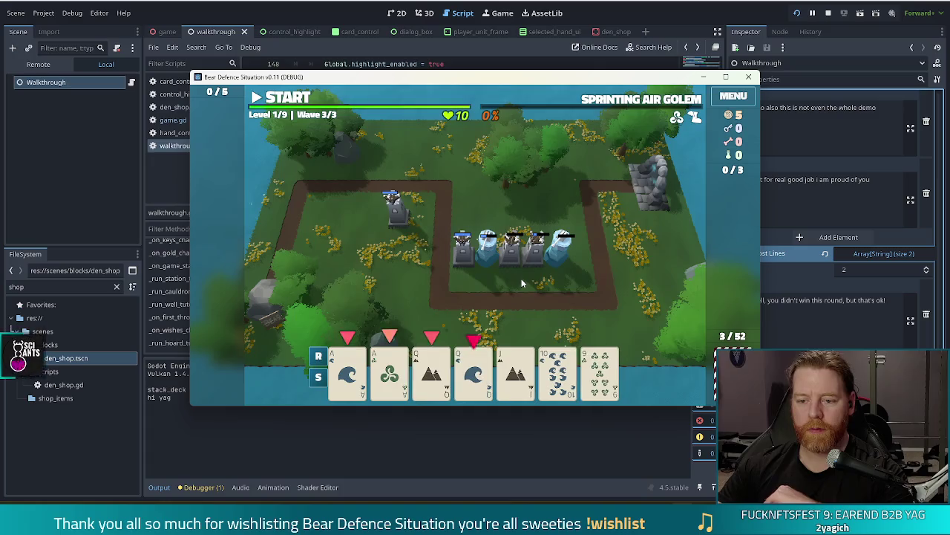
{"action": "left_click", "coordinate": [521, 278]}
{"action": "left_click", "coordinate": [513, 237]}
{"action": "left_click", "coordinate": [435, 312]}
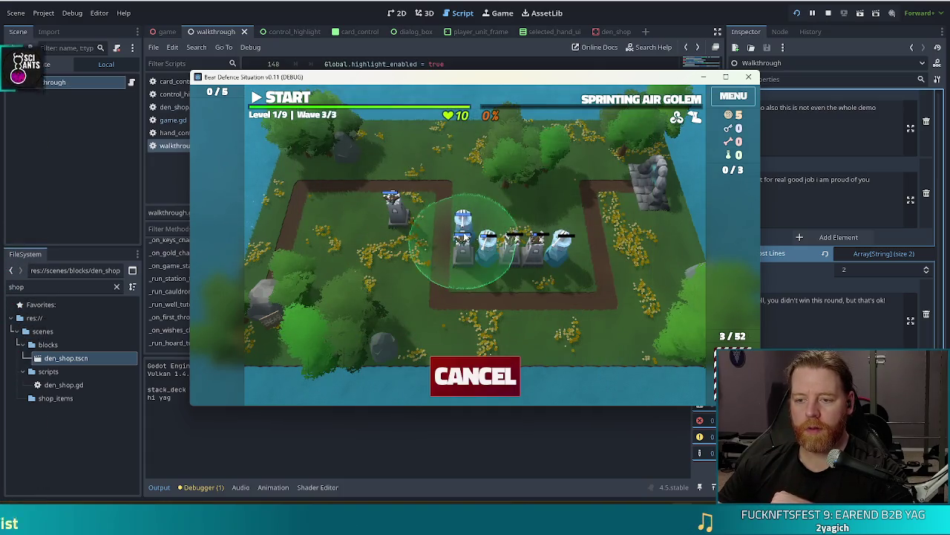
{"action": "left_click", "coordinate": [463, 236]}
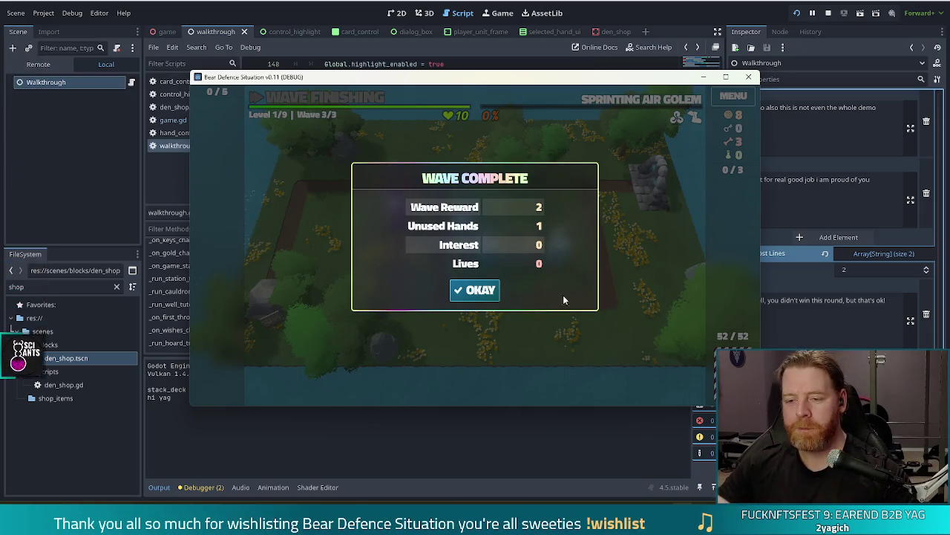
- Accept the level 1 results and spend the upgrade on the Ice Tower's Shots, raising them to 3
{"action": "left_click", "coordinate": [479, 291]}
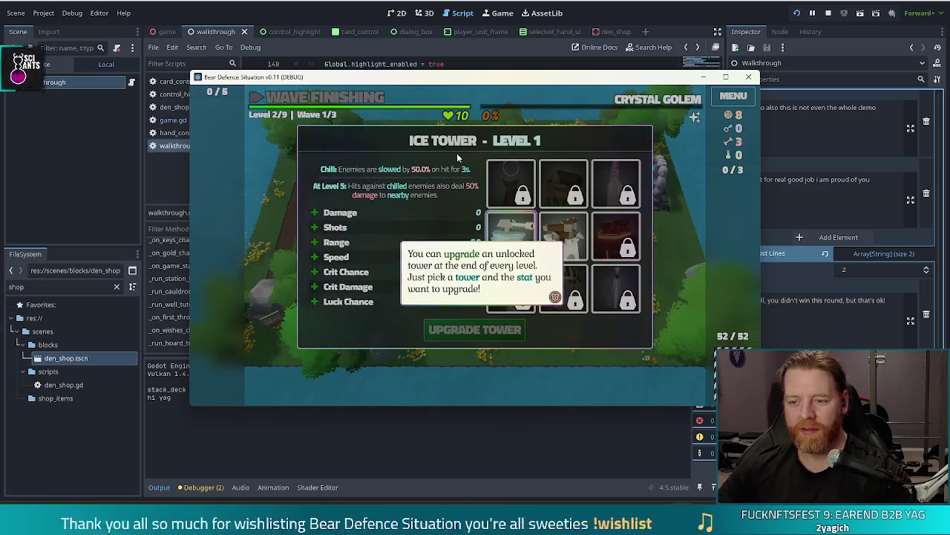
{"action": "left_click", "coordinate": [374, 222]}
{"action": "left_click", "coordinate": [395, 228]}
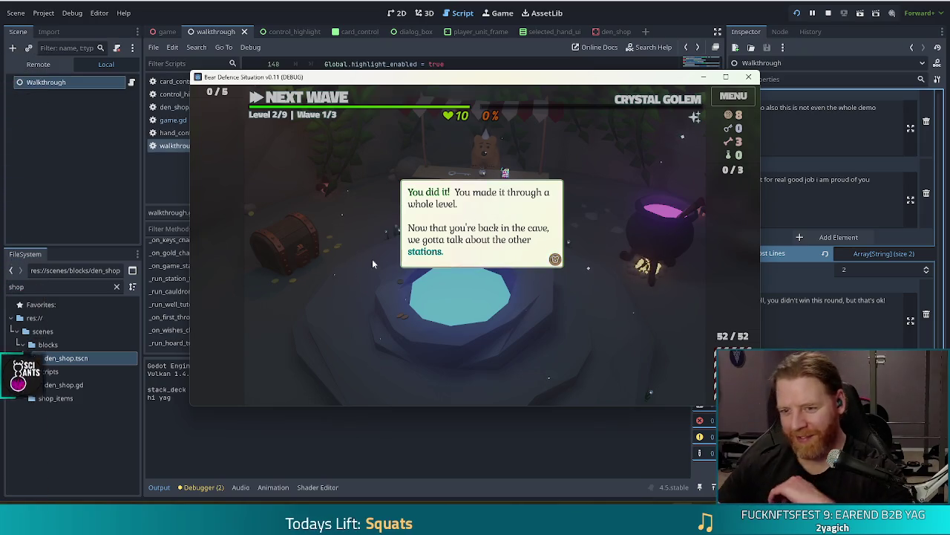
- Throw 5 gold into the Wishing Well and pick Training Wheels as the wish
{"action": "left_click", "coordinate": [355, 245]}
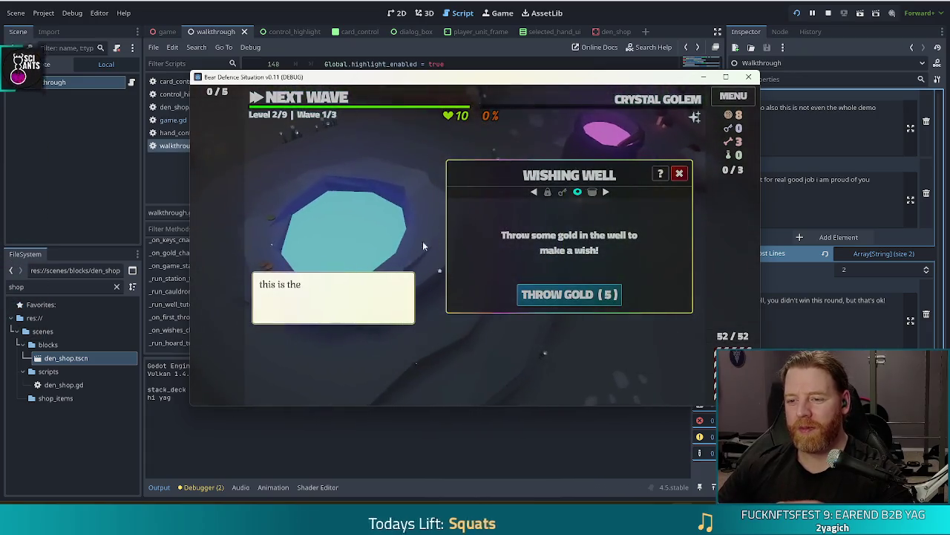
{"action": "left_click", "coordinate": [354, 222]}
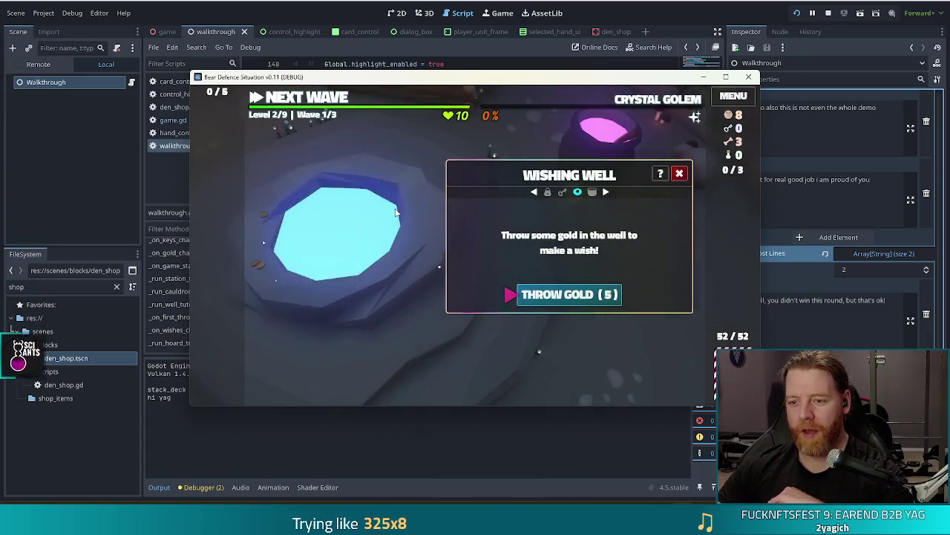
{"action": "left_click", "coordinate": [611, 296]}
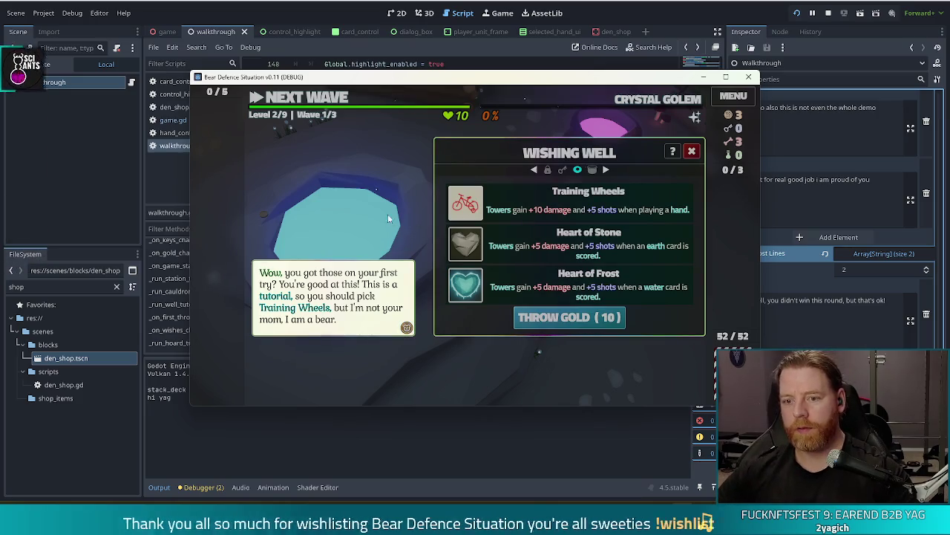
{"action": "left_click", "coordinate": [388, 214]}
{"action": "left_click", "coordinate": [469, 202]}
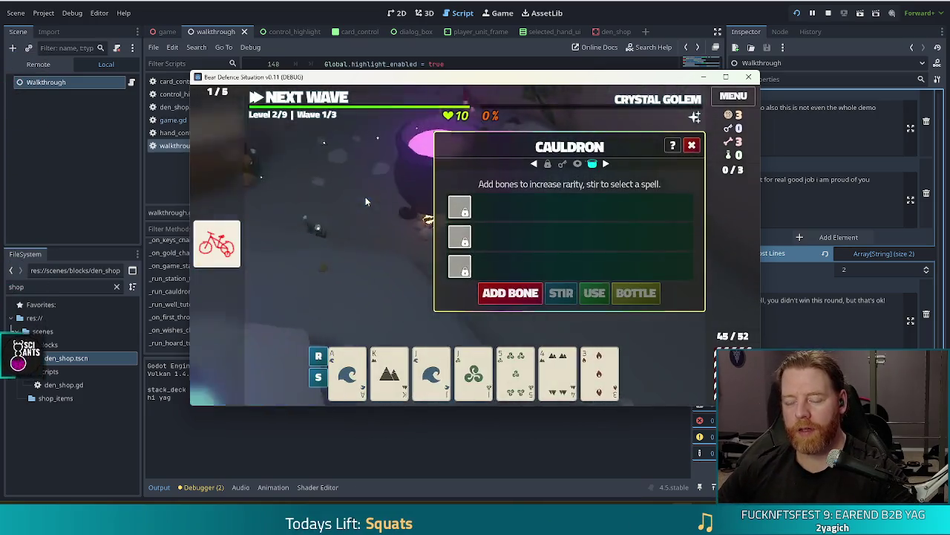
- At the Cauldron, add a bone and inscribe the Fehu rune onto a Water card
{"action": "left_click", "coordinate": [366, 219]}
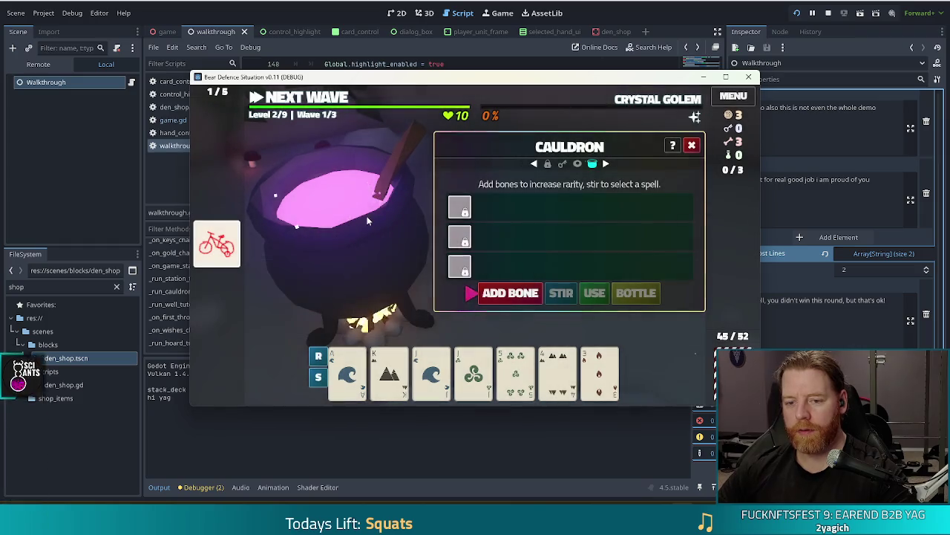
{"action": "left_click", "coordinate": [503, 295]}
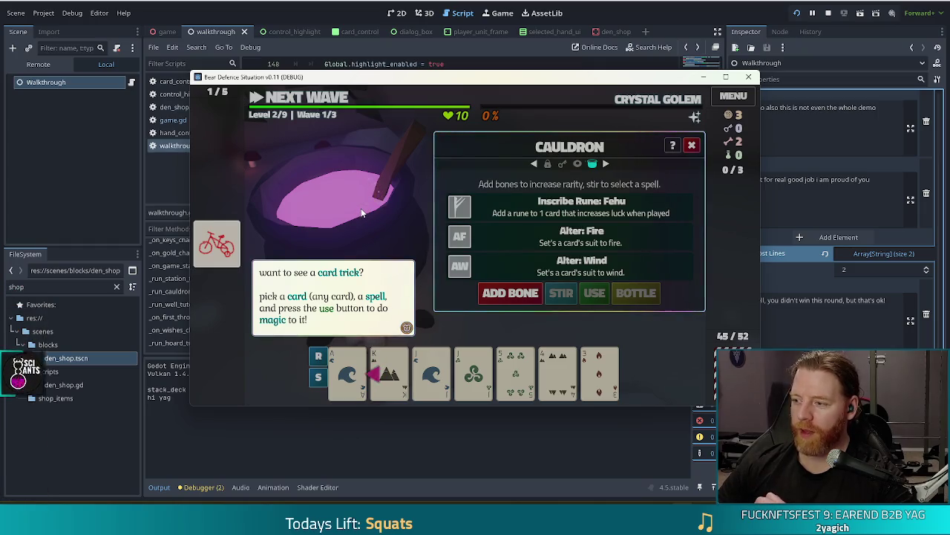
{"action": "left_click", "coordinate": [361, 212]}
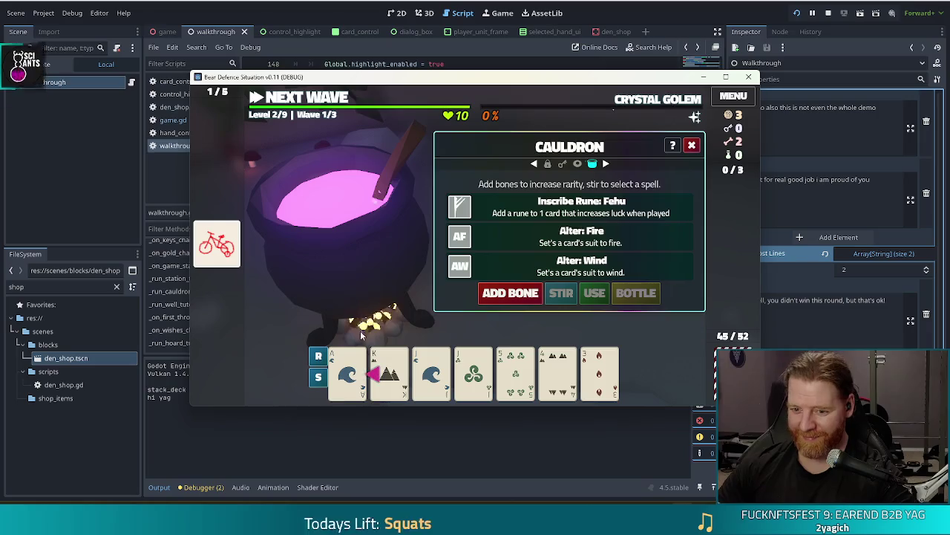
{"action": "left_click", "coordinate": [347, 372]}
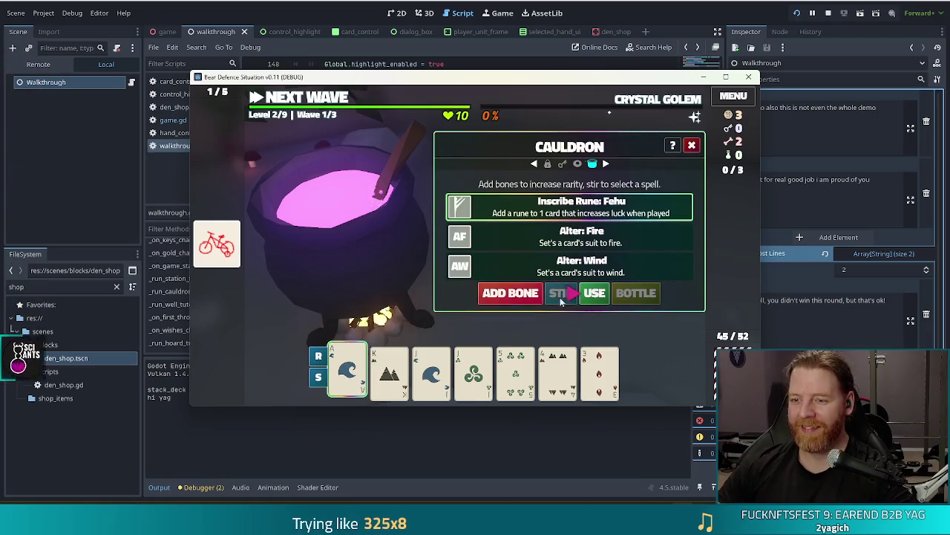
{"action": "left_click", "coordinate": [594, 293]}
{"action": "left_click", "coordinate": [349, 205]}
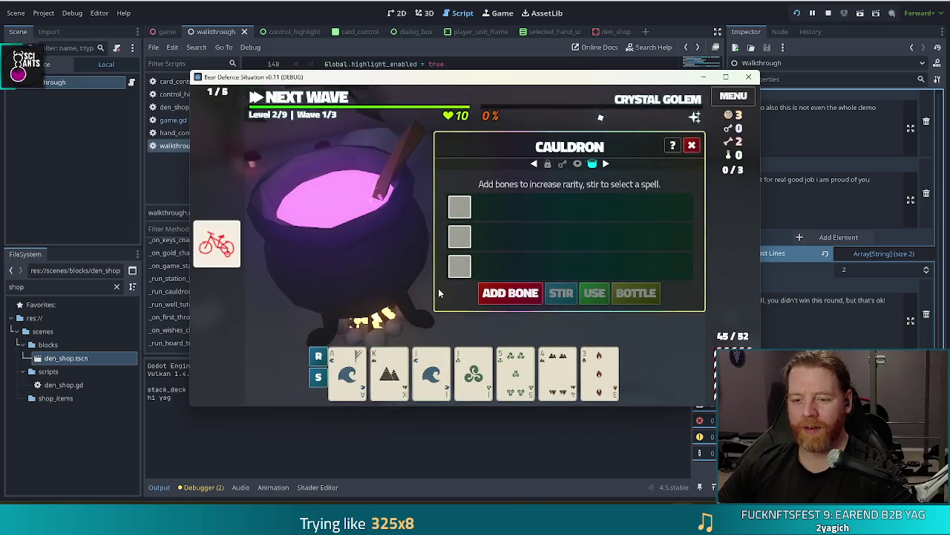
- Close the Cauldron, play through level 2's waves, and upgrade the Ice Tower to level 3
{"action": "left_click", "coordinate": [692, 146]}
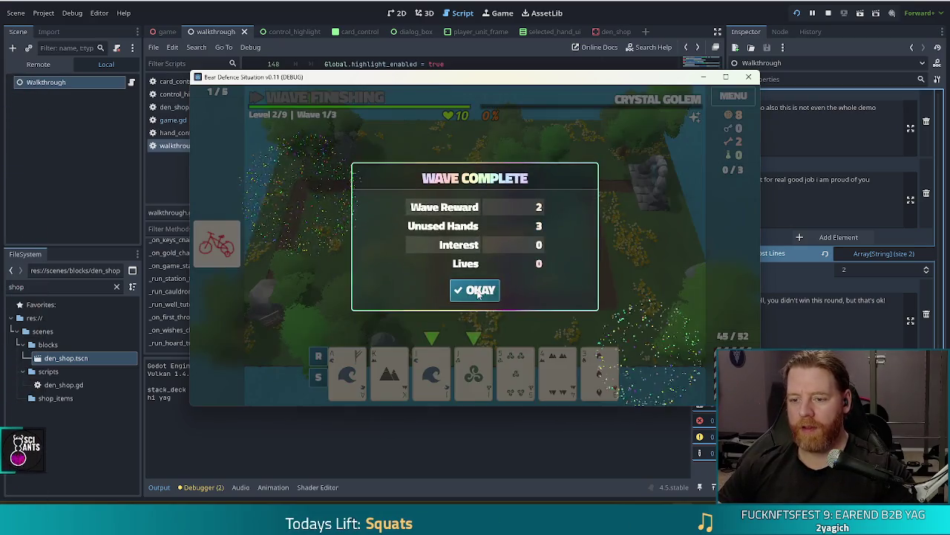
{"action": "left_click", "coordinate": [475, 288]}
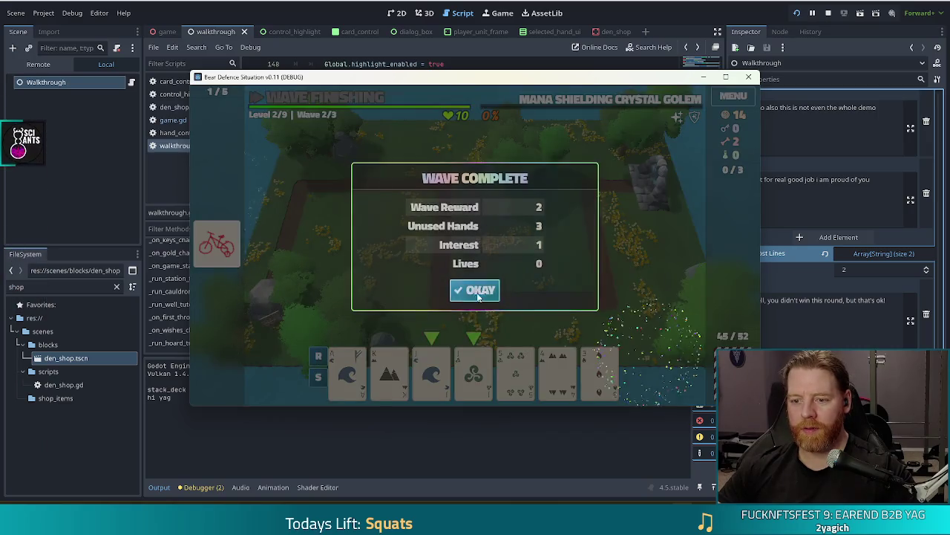
{"action": "left_click", "coordinate": [478, 290]}
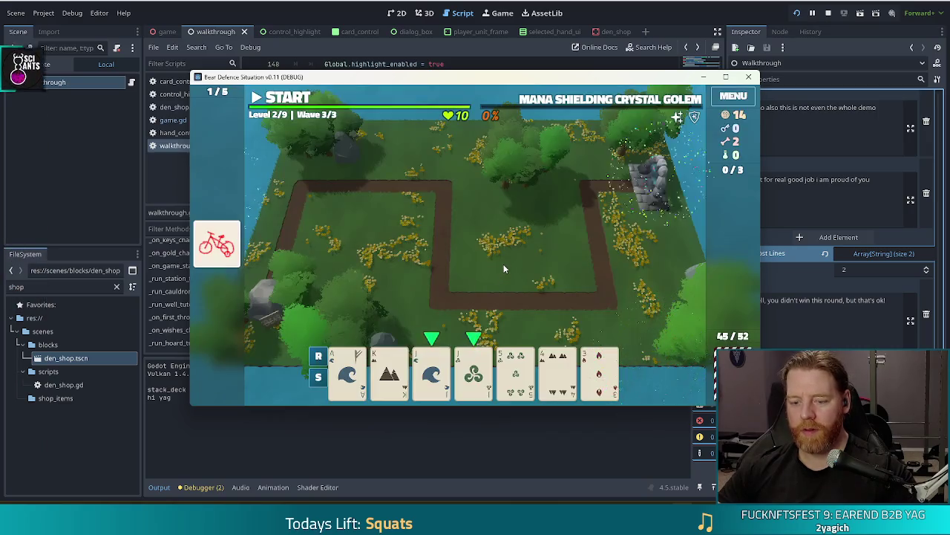
{"action": "left_click", "coordinate": [473, 295]}
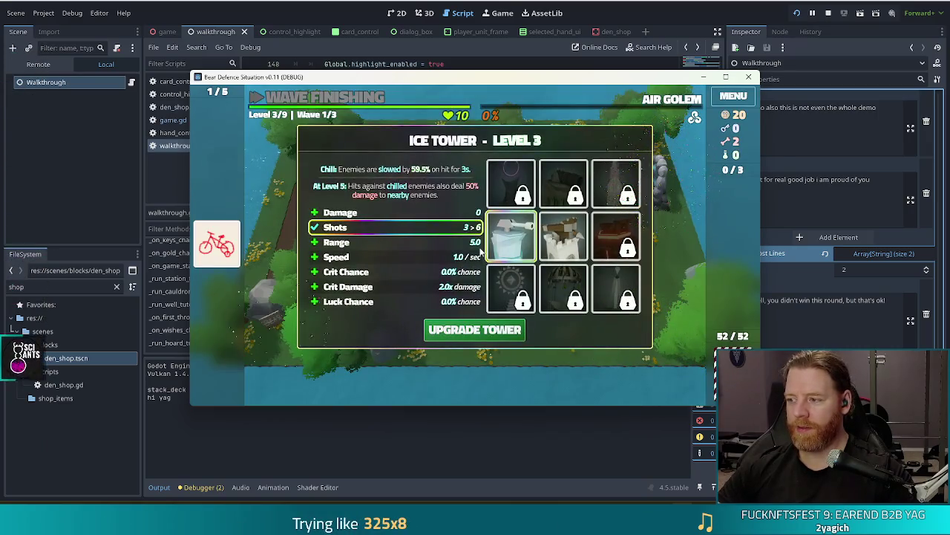
{"action": "mouse_move", "coordinate": [496, 295]}
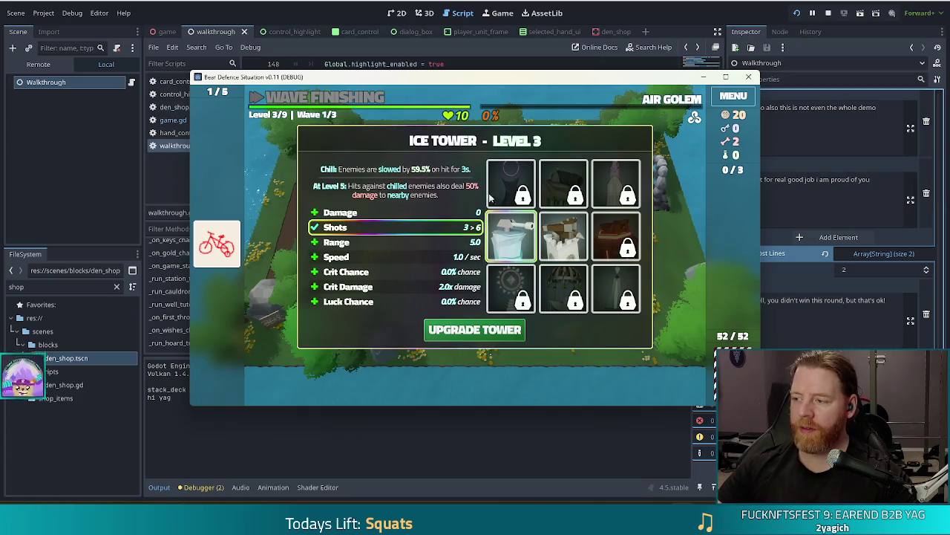
{"action": "left_click", "coordinate": [473, 334]}
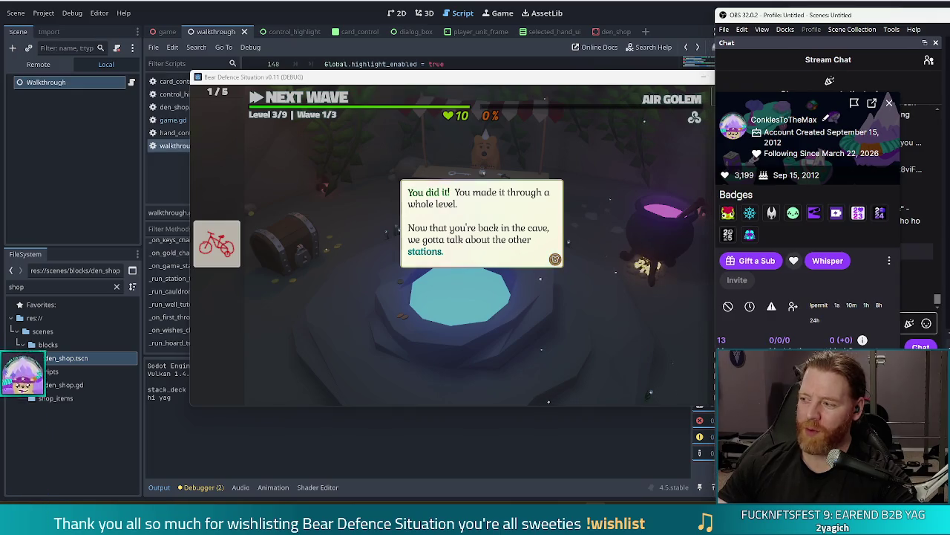
{"action": "key", "text": "alt+Tab"}
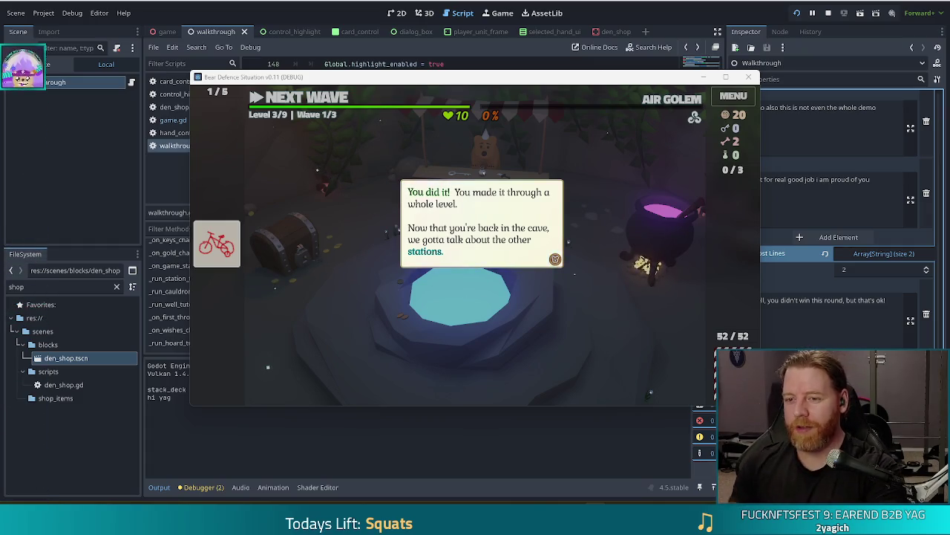
- Get through the shop tutorial and buy a Key for 5 gold
{"action": "left_click", "coordinate": [628, 202]}
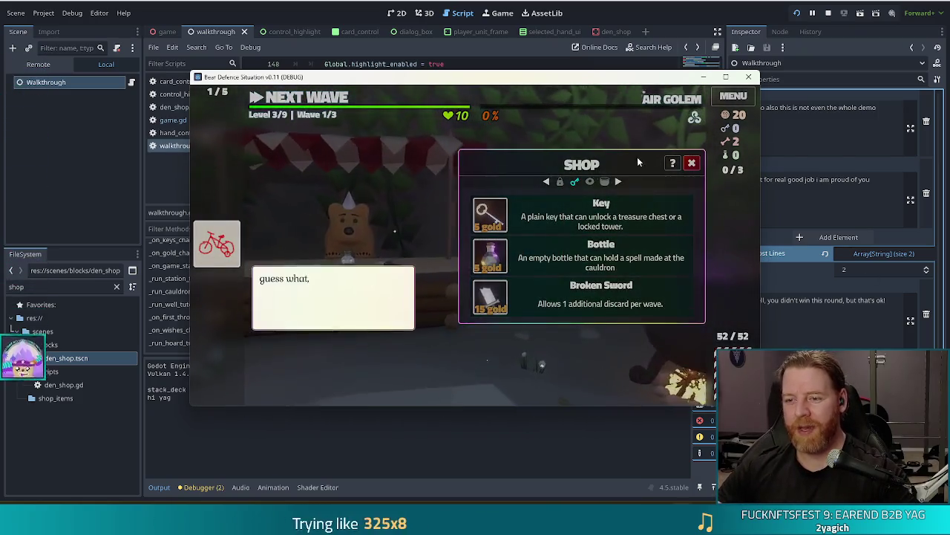
{"action": "left_click", "coordinate": [407, 181]}
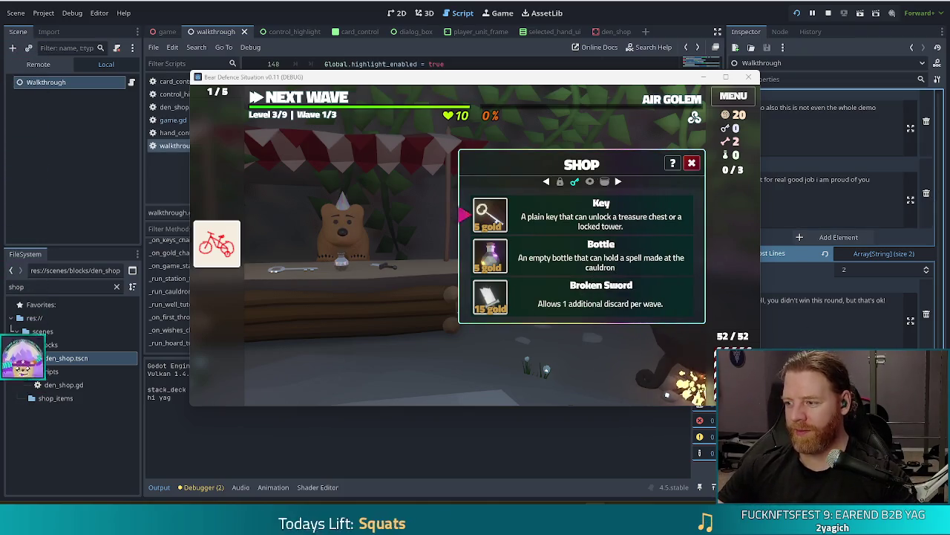
{"action": "left_click", "coordinate": [483, 216]}
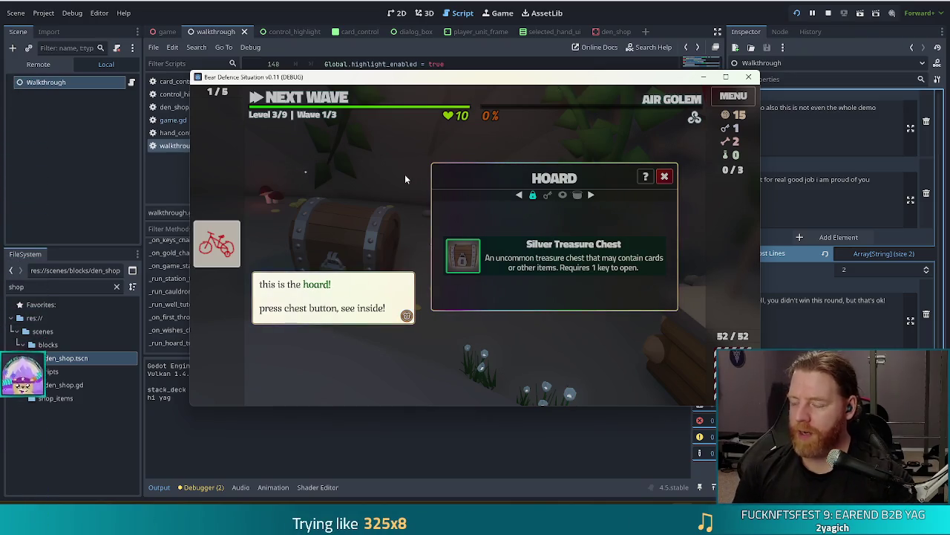
- Unlock the Silver Treasure Chest, take the K card as loot, and dismiss the closing messages
{"action": "left_click", "coordinate": [462, 256]}
{"action": "mouse_move", "coordinate": [603, 243]}
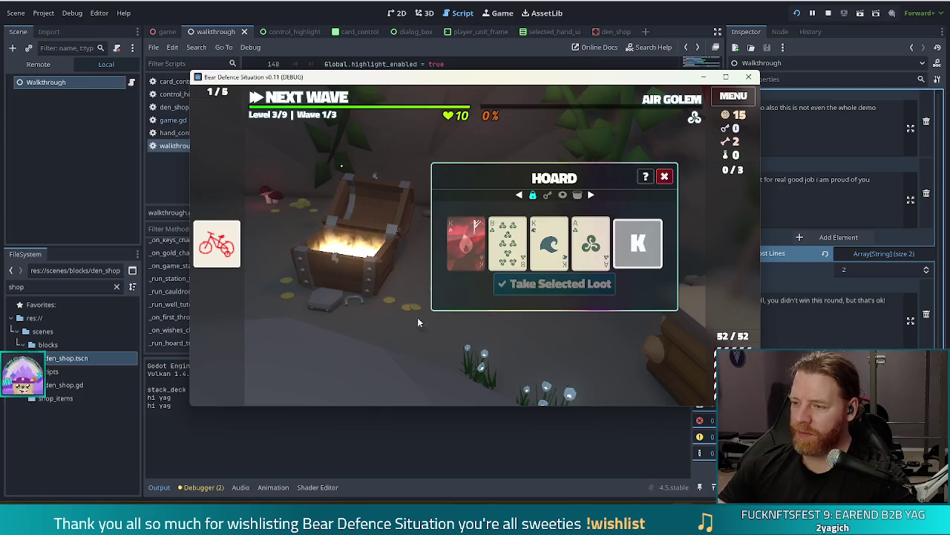
{"action": "mouse_move", "coordinate": [517, 248]}
{"action": "left_click", "coordinate": [650, 236]}
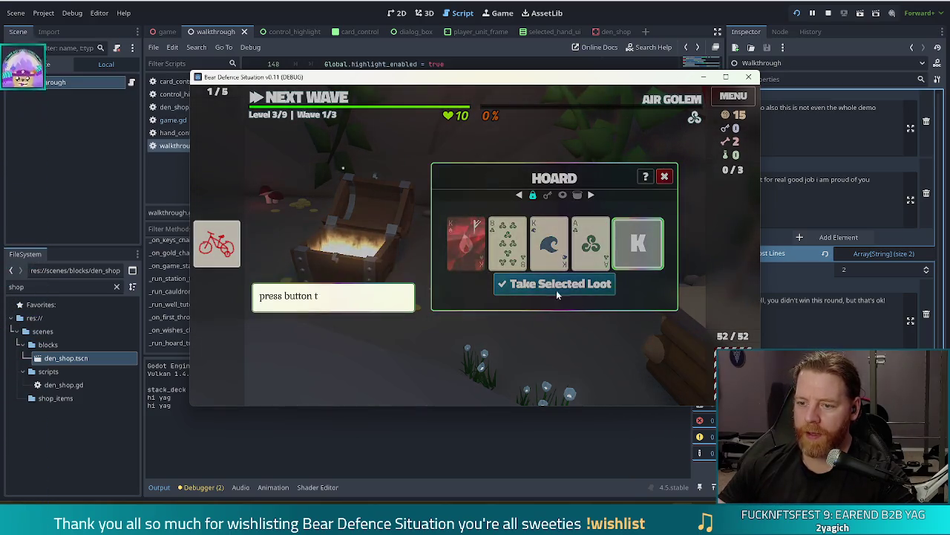
{"action": "left_click", "coordinate": [554, 284]}
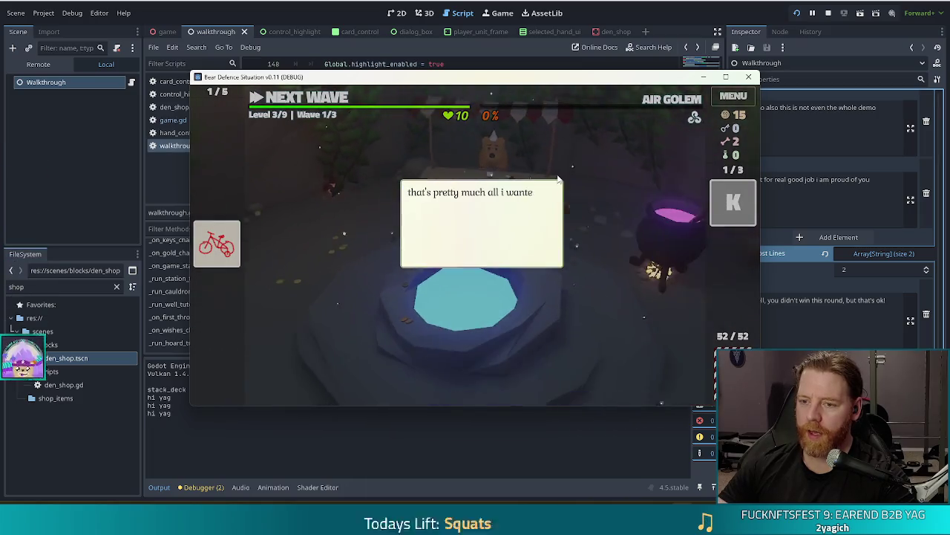
{"action": "left_click", "coordinate": [603, 187]}
{"action": "left_click", "coordinate": [603, 189]}
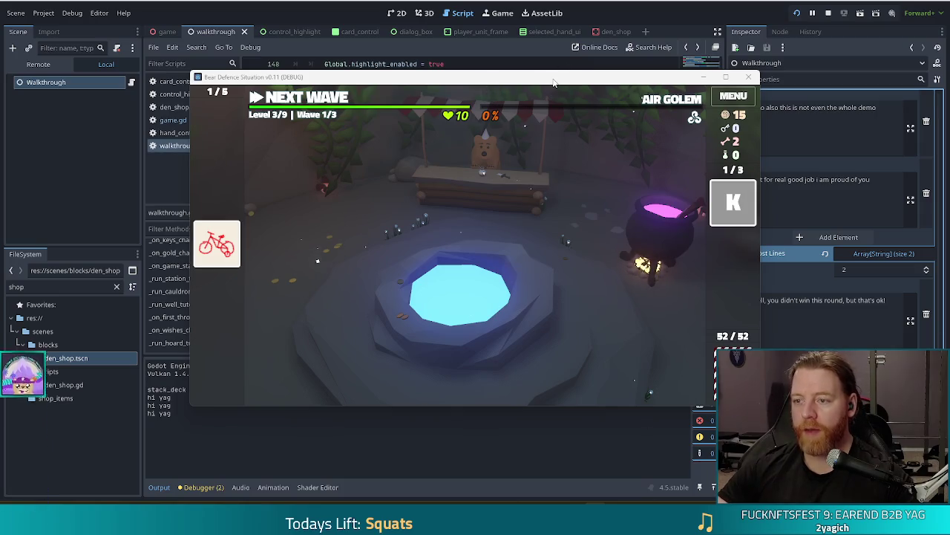
- Move the game window up-left and clear level 3's first two waves
{"action": "left_click_drag", "start_coordinate": [554, 82], "coordinate": [514, 69]}
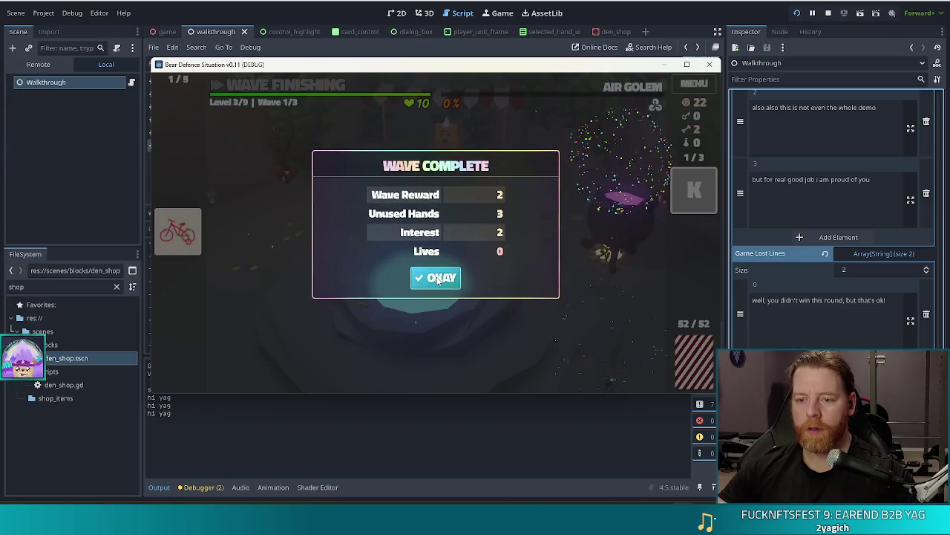
{"action": "left_click", "coordinate": [438, 279]}
{"action": "left_click", "coordinate": [442, 281]}
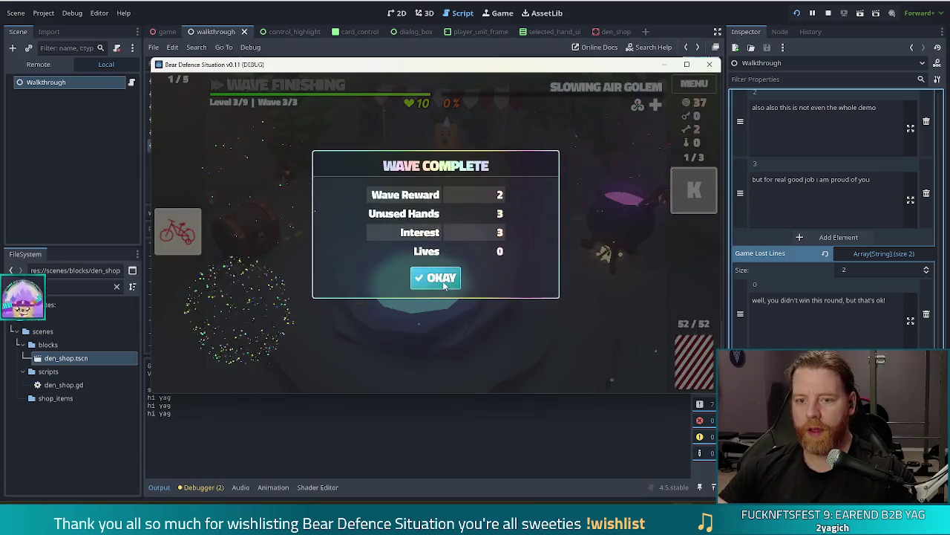
- Finish level 3, upgrade the Ice Tower to level 4, and clear level 4's three waves
{"action": "left_click", "coordinate": [443, 281]}
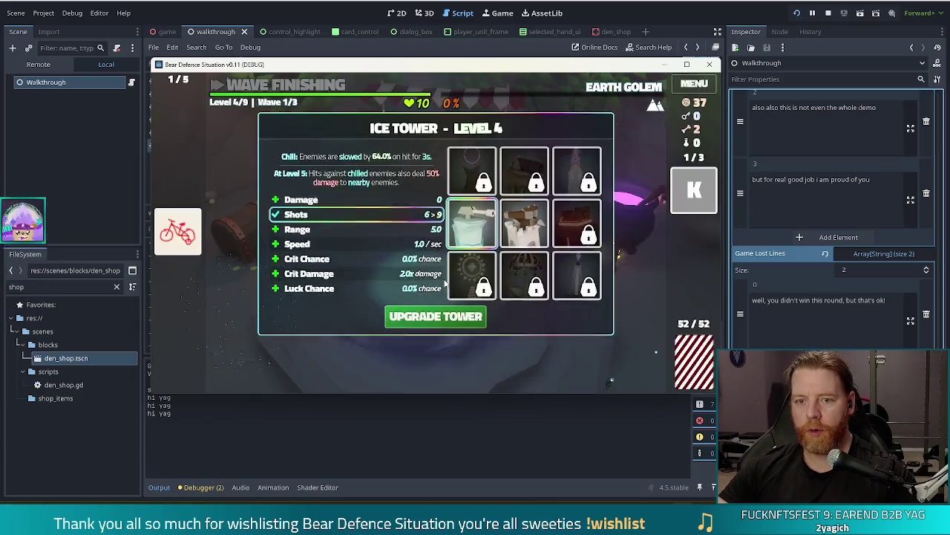
{"action": "left_click", "coordinate": [424, 319]}
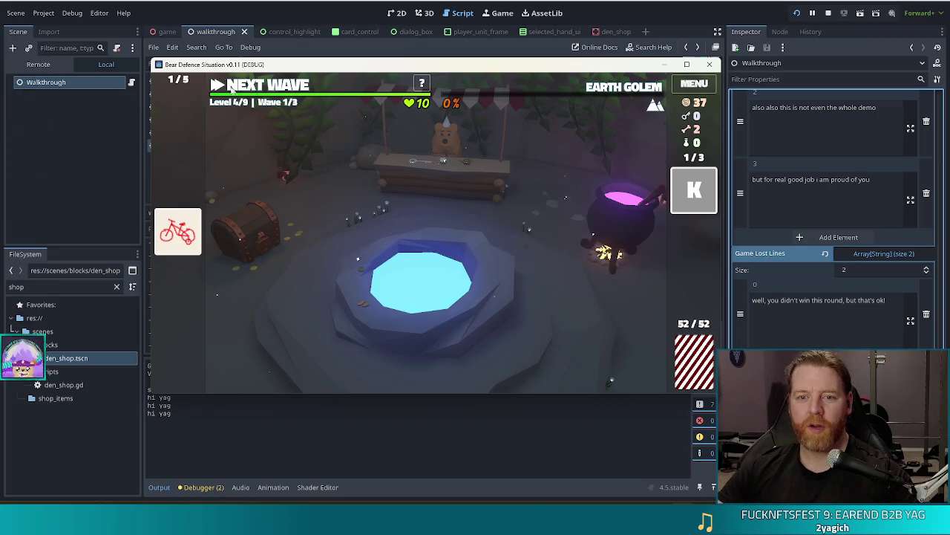
{"action": "left_click", "coordinate": [259, 85]}
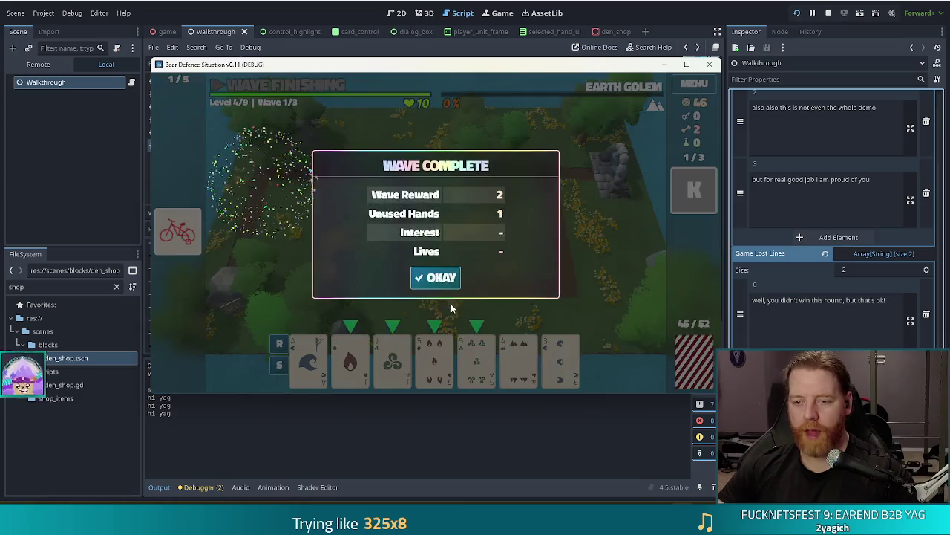
{"action": "left_click", "coordinate": [438, 277]}
{"action": "left_click", "coordinate": [449, 286]}
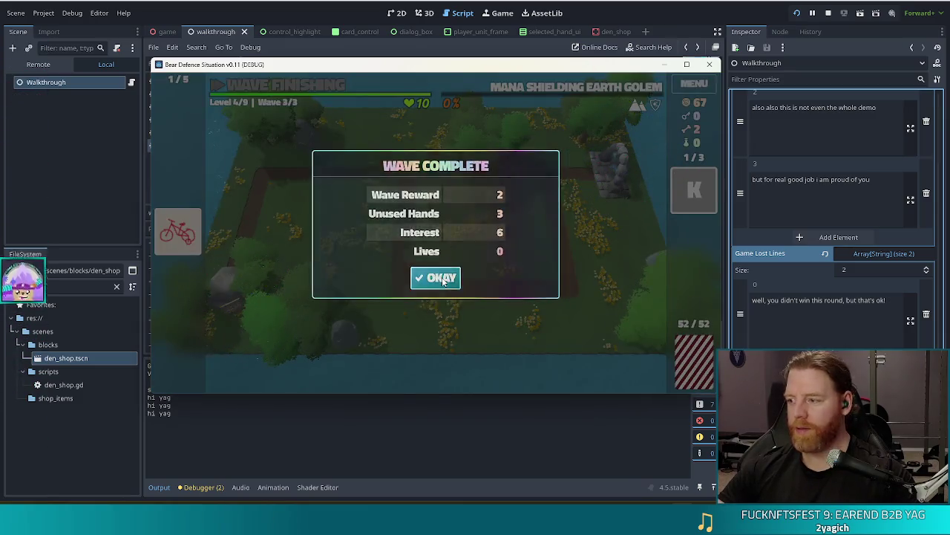
{"action": "left_click", "coordinate": [443, 278]}
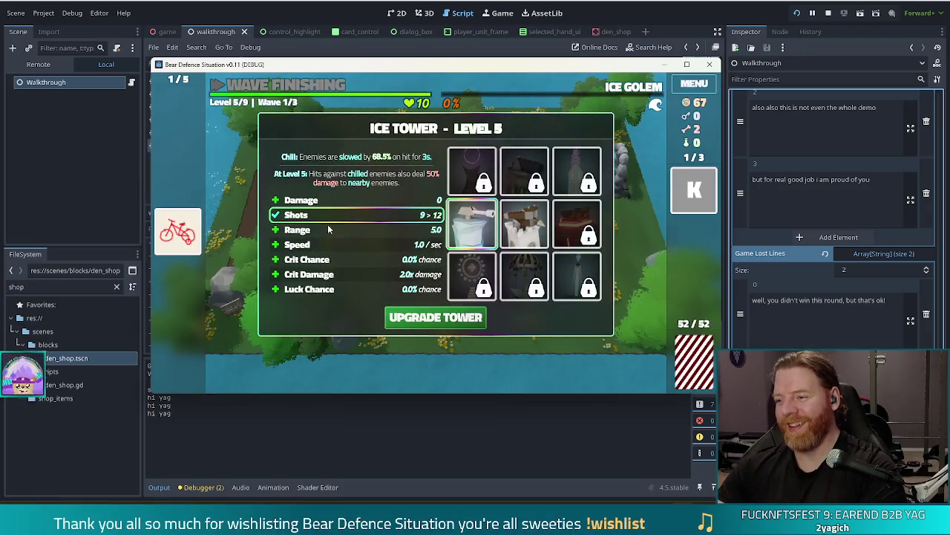
- Upgrade the Ice Tower to level 5 and rush through level 5's three waves
{"action": "left_click", "coordinate": [435, 317]}
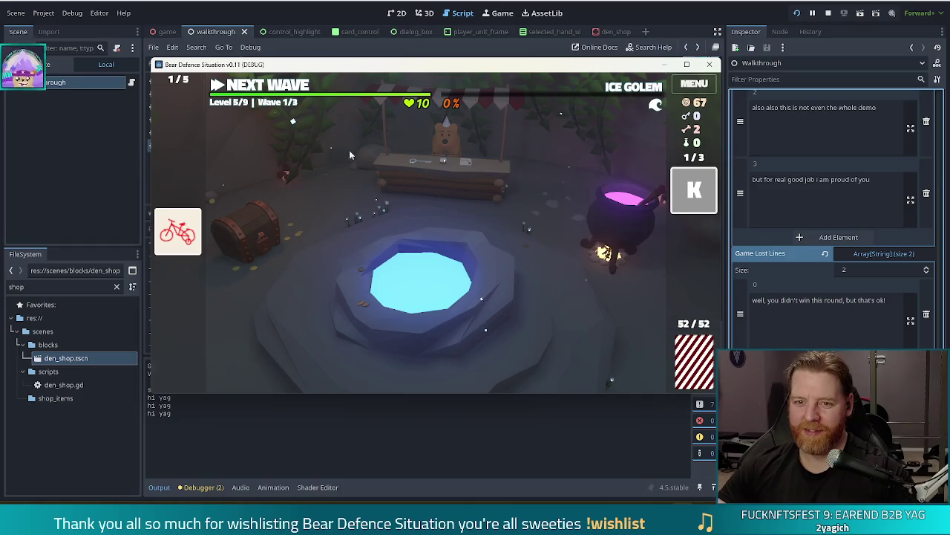
{"action": "left_click", "coordinate": [260, 84]}
{"action": "key", "text": "k"}
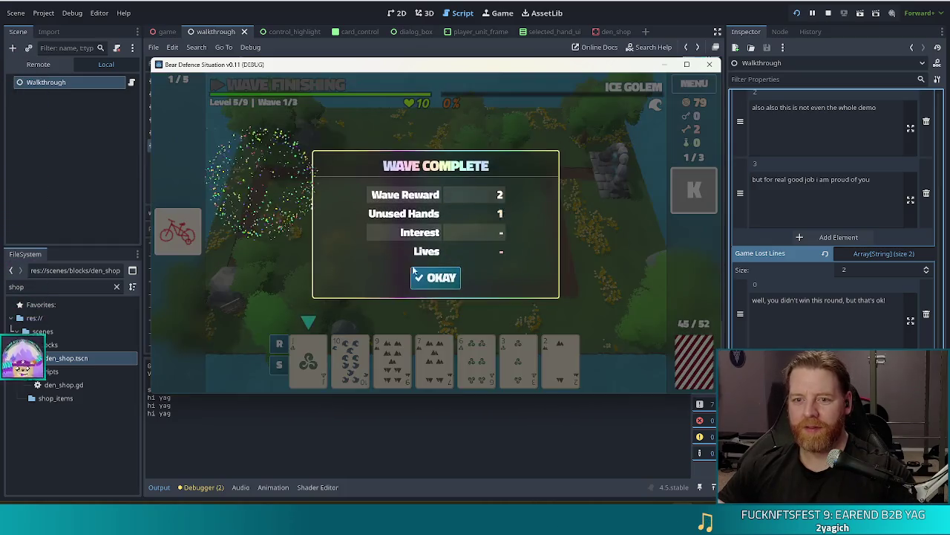
{"action": "left_click", "coordinate": [436, 277]}
{"action": "key", "text": "k"}
{"action": "left_click", "coordinate": [435, 276]}
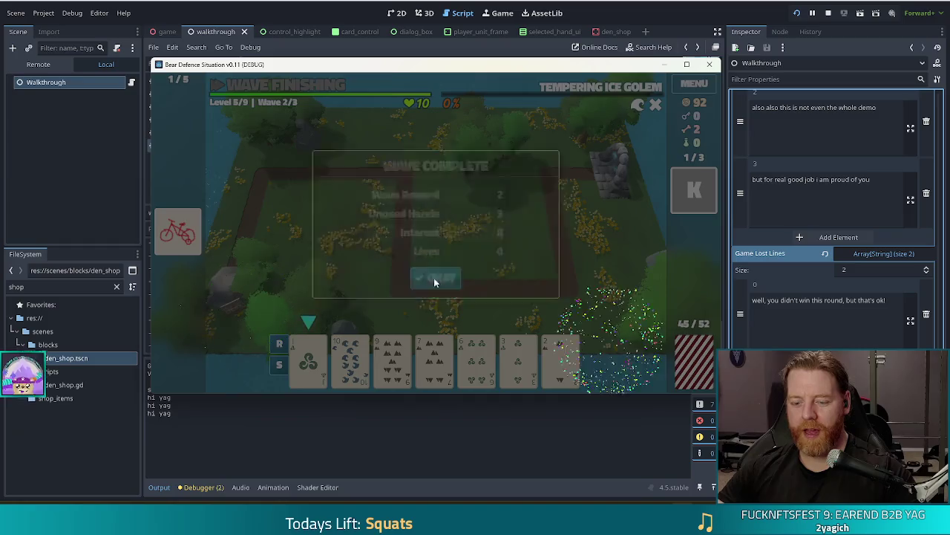
{"action": "key", "text": "k"}
{"action": "left_click", "coordinate": [435, 277]}
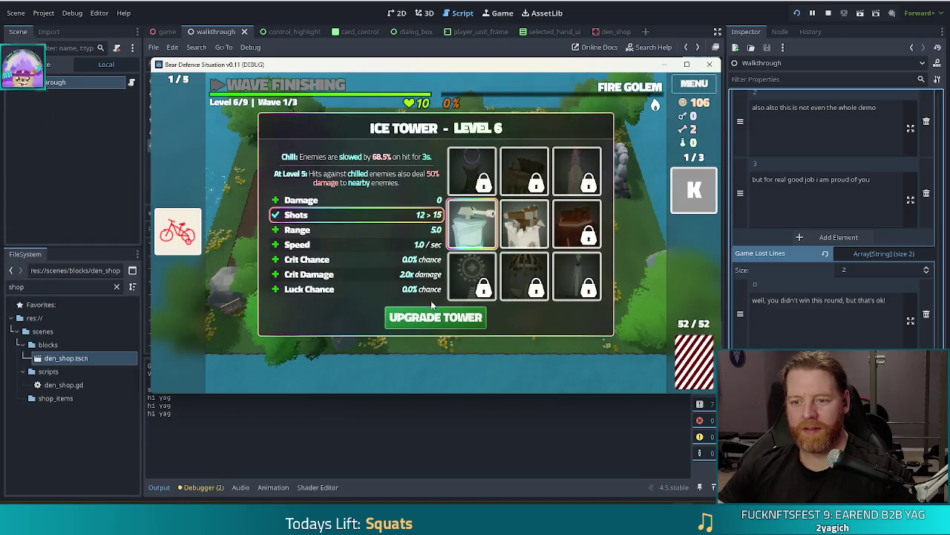
- Upgrade the Ice Tower to level 6 and clear all three waves of level 6
{"action": "left_click", "coordinate": [435, 317]}
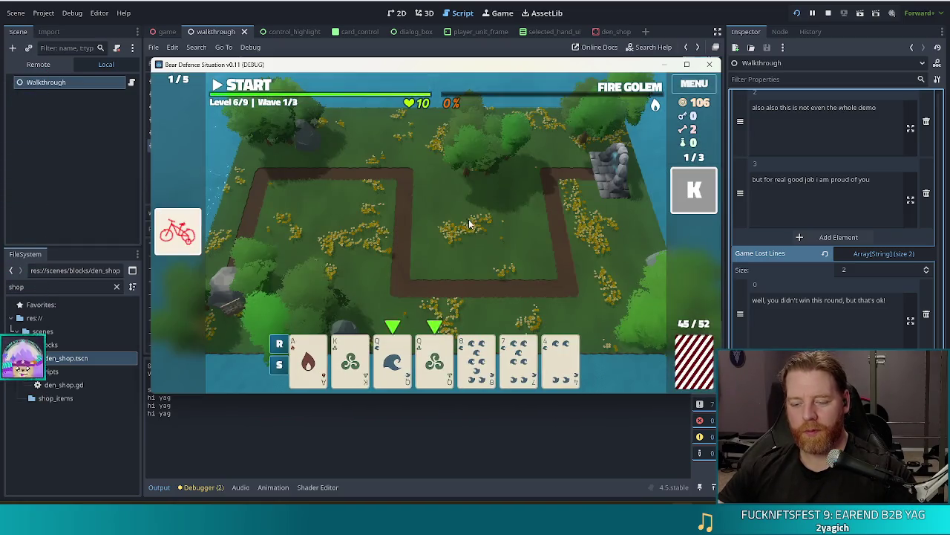
{"action": "key", "text": "k"}
{"action": "left_click", "coordinate": [435, 277]}
{"action": "key", "text": "k"}
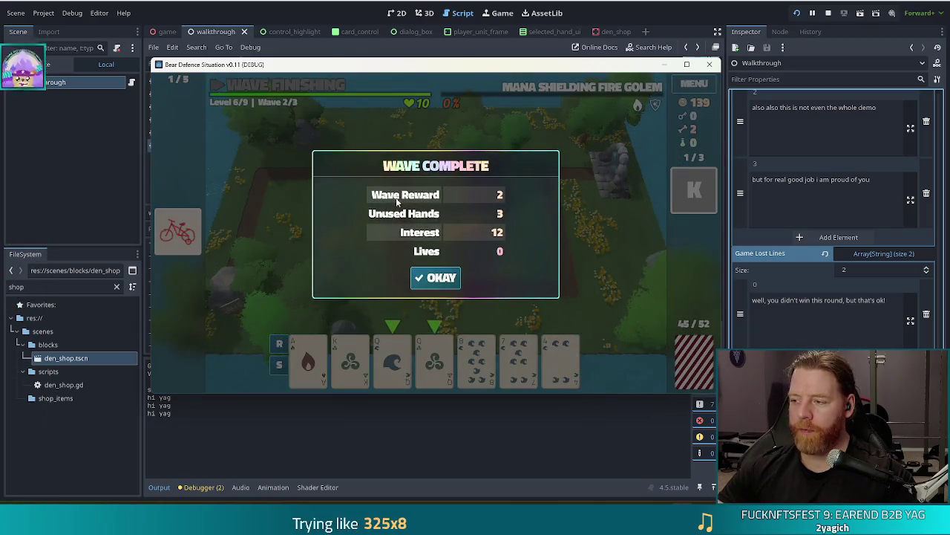
{"action": "left_click", "coordinate": [427, 278]}
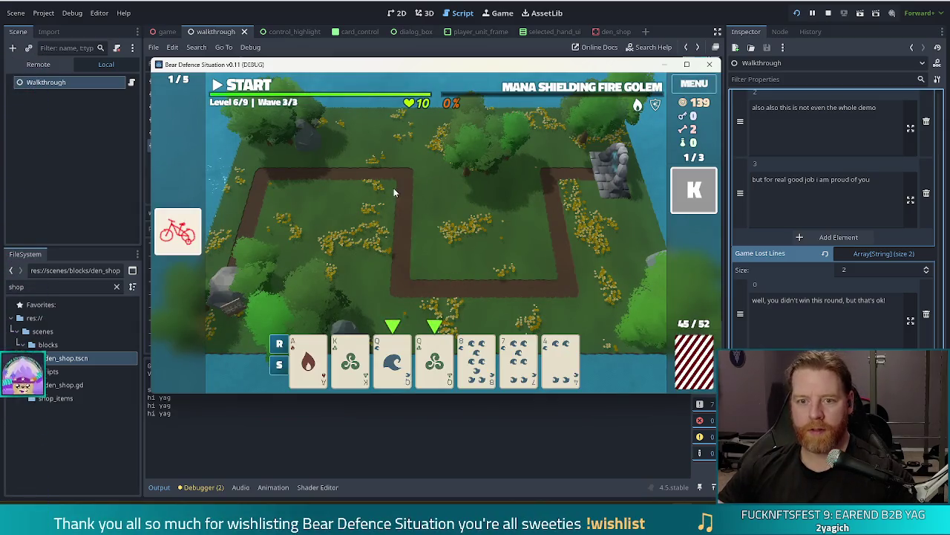
{"action": "key", "text": "k"}
{"action": "left_click", "coordinate": [437, 280]}
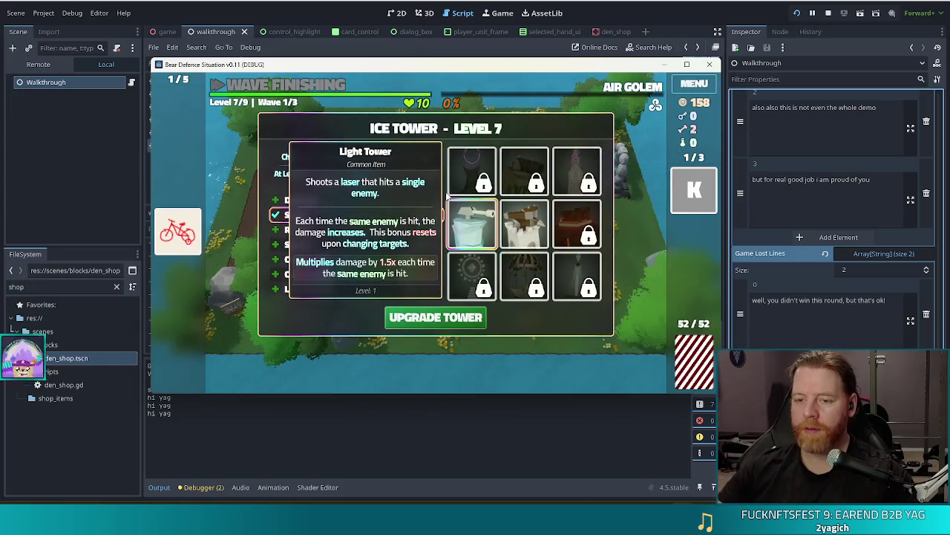
- Upgrade the Ice Tower and clear level 7's waves
{"action": "left_click", "coordinate": [436, 318]}
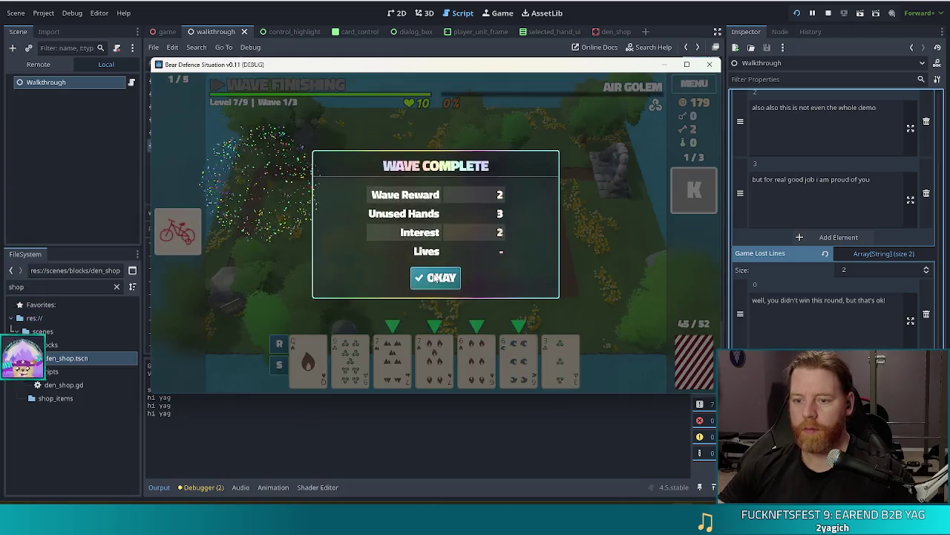
{"action": "left_click", "coordinate": [435, 276]}
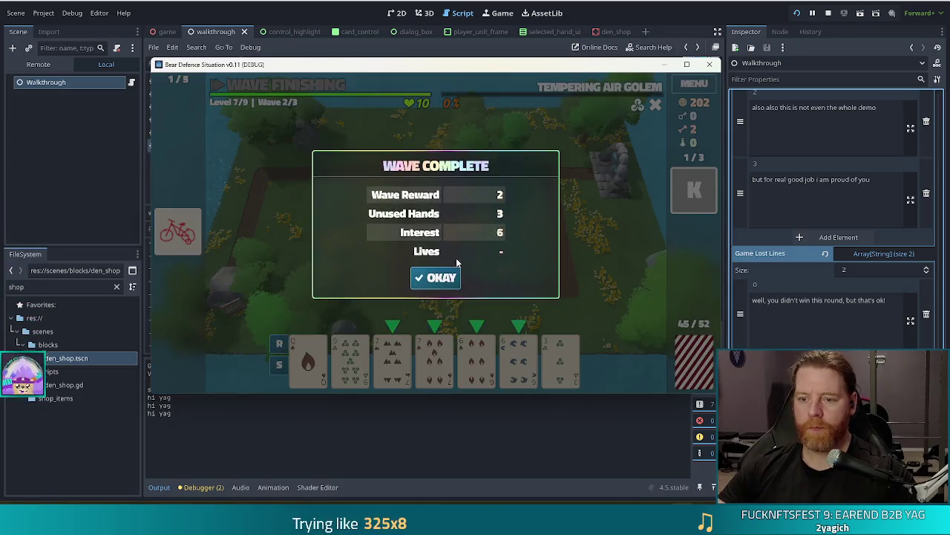
{"action": "left_click", "coordinate": [448, 275]}
{"action": "key", "text": "k"}
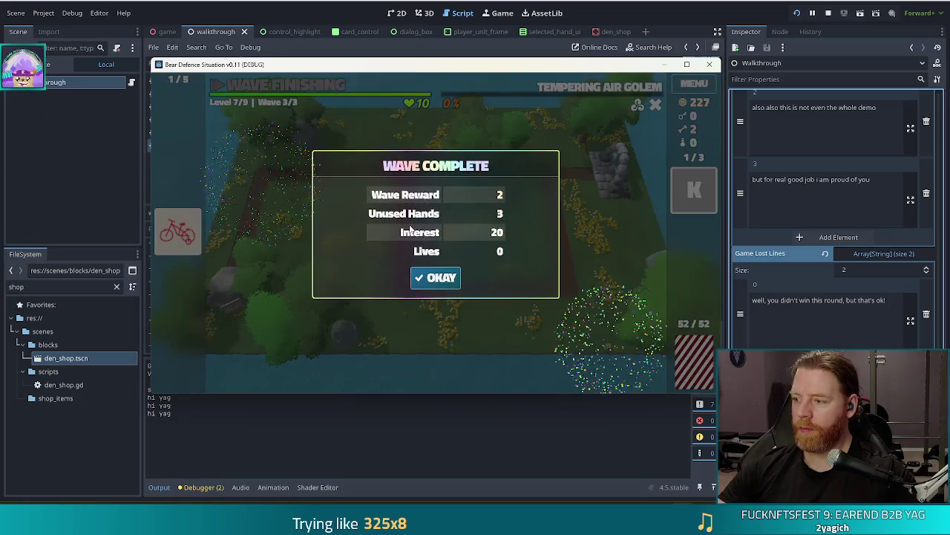
{"action": "left_click", "coordinate": [438, 278]}
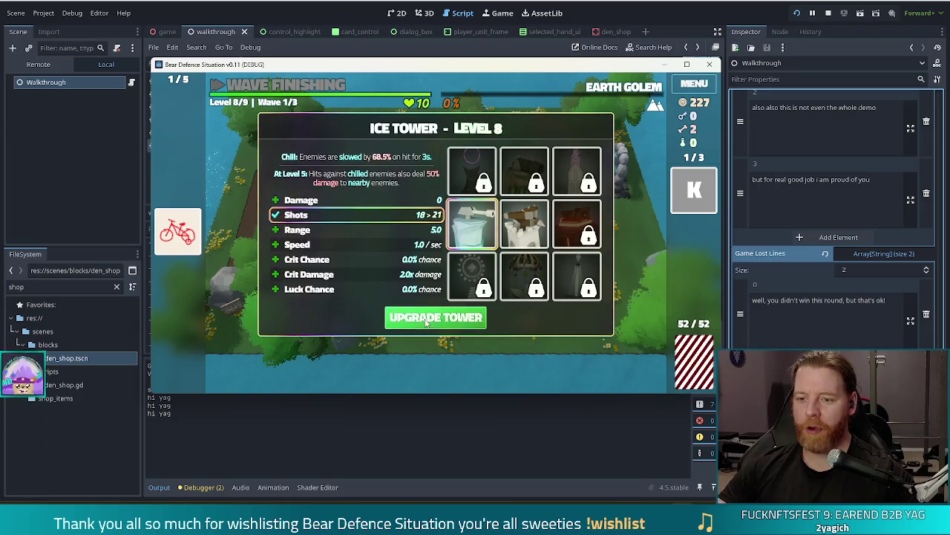
- Upgrade the Ice Tower again and end all three waves of level 8
{"action": "left_click", "coordinate": [436, 317]}
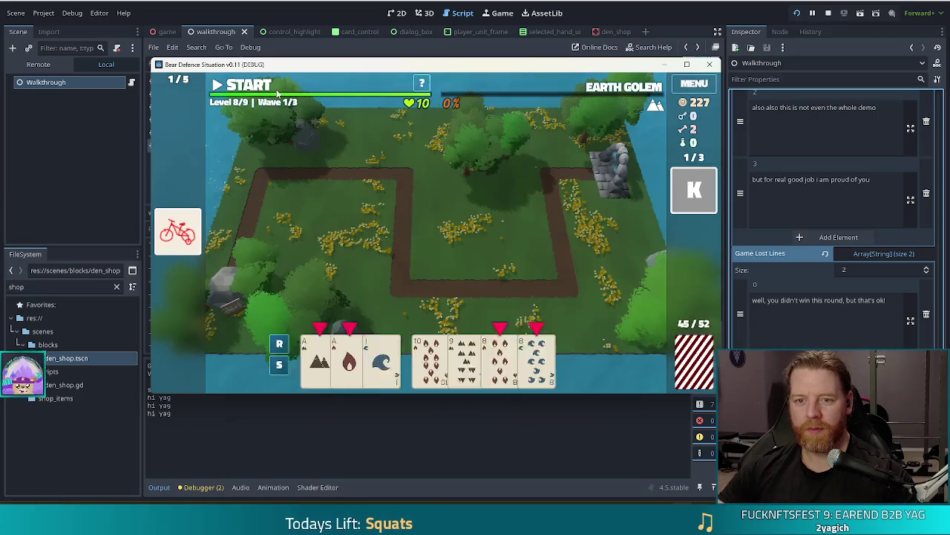
{"action": "key", "text": "k"}
{"action": "left_click", "coordinate": [436, 277]}
{"action": "key", "text": "k"}
{"action": "left_click", "coordinate": [434, 280]}
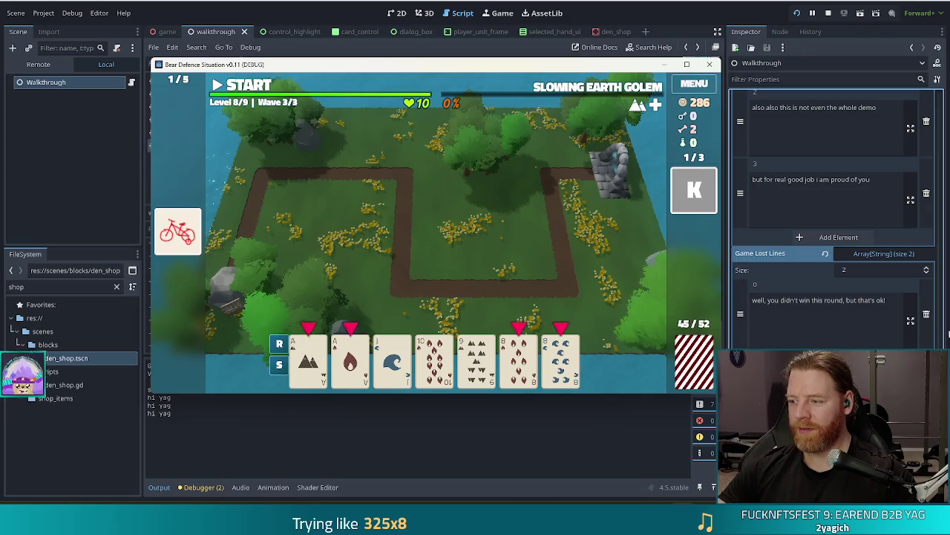
{"action": "key", "text": "k"}
{"action": "left_click", "coordinate": [440, 279]}
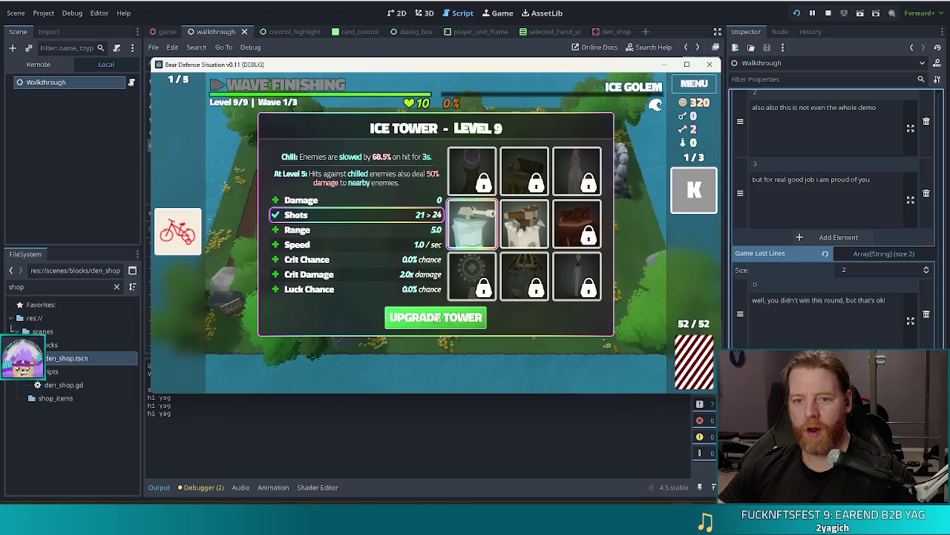
- Upgrade the Ice Tower to level 9 and finish level 9's waves for the win
{"action": "left_click", "coordinate": [435, 317]}
{"action": "left_click", "coordinate": [271, 85]}
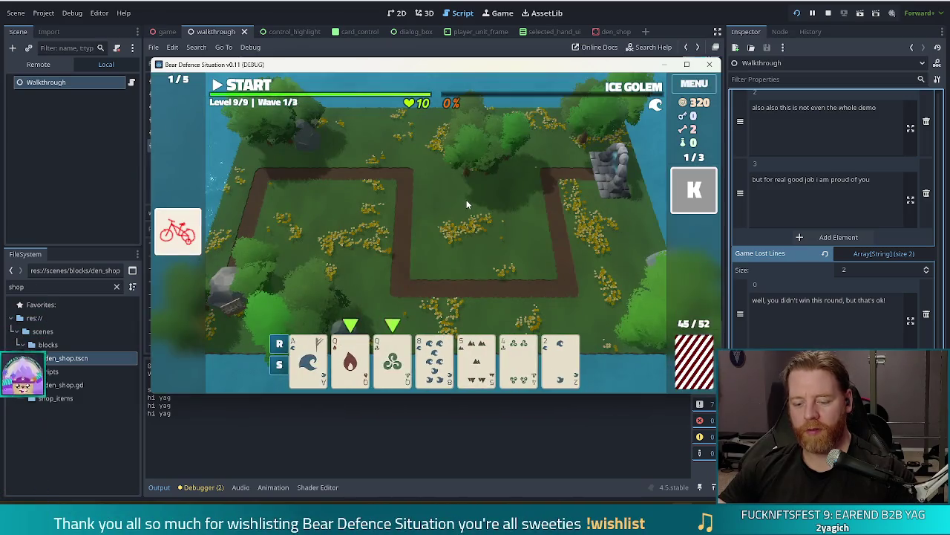
{"action": "key", "text": "k"}
{"action": "key", "text": "k"}
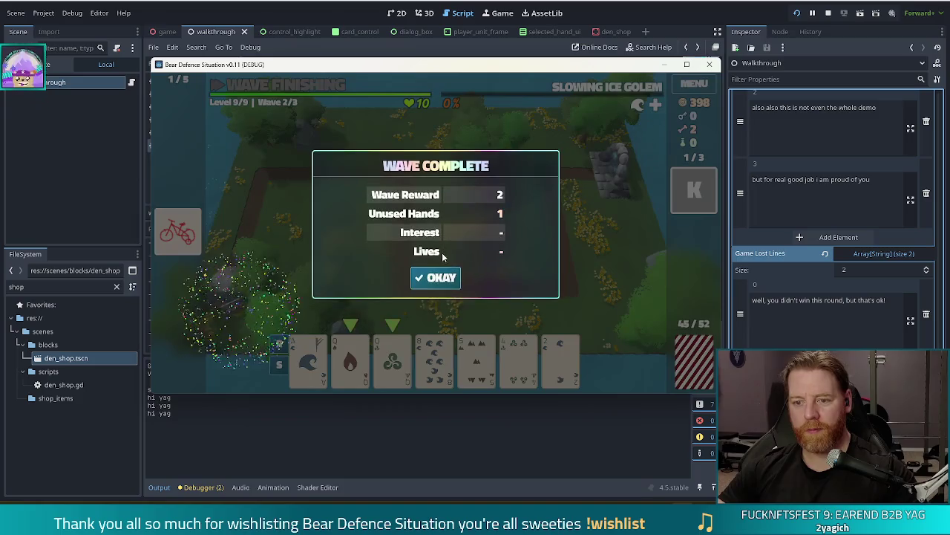
{"action": "left_click", "coordinate": [438, 277]}
{"action": "key", "text": "k"}
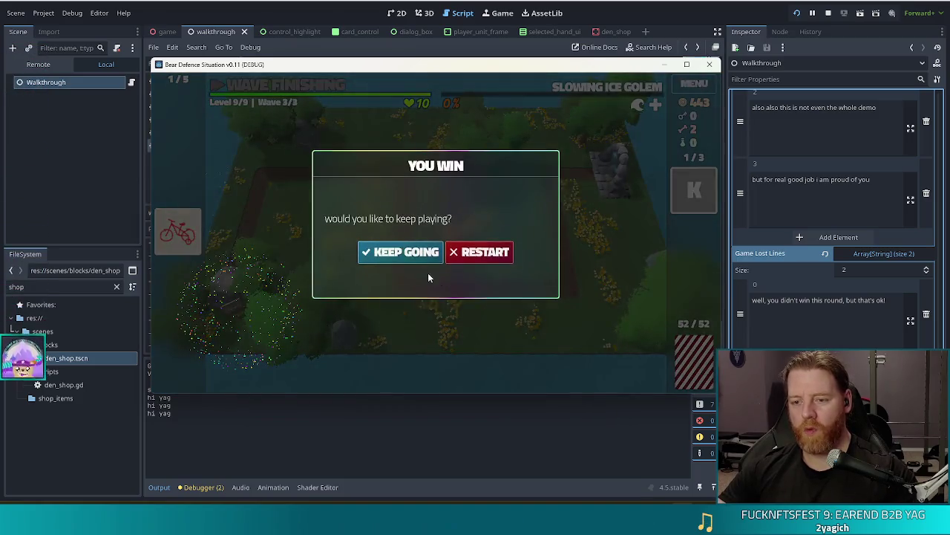
- Choose KEEP GOING on the You Win dialog and advance the congratulation message
{"action": "left_click", "coordinate": [410, 251]}
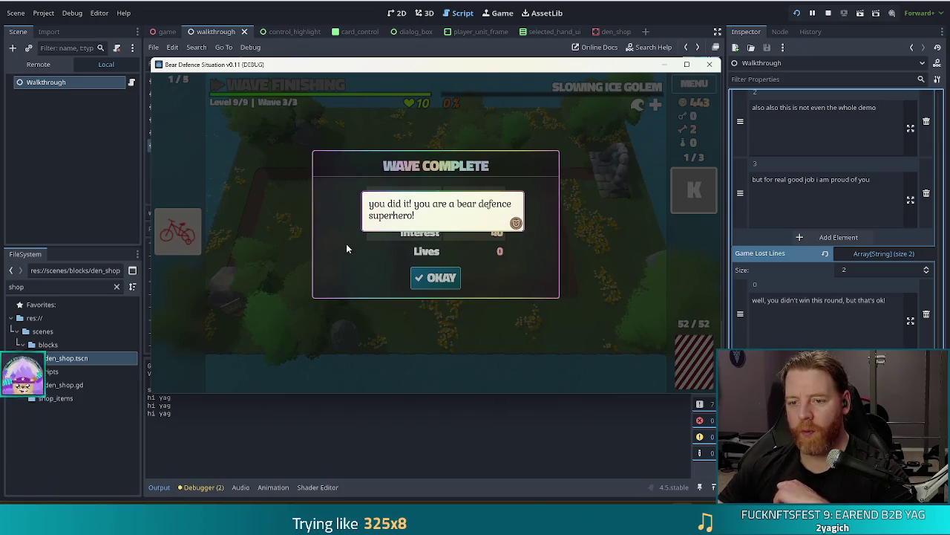
{"action": "left_click", "coordinate": [320, 217]}
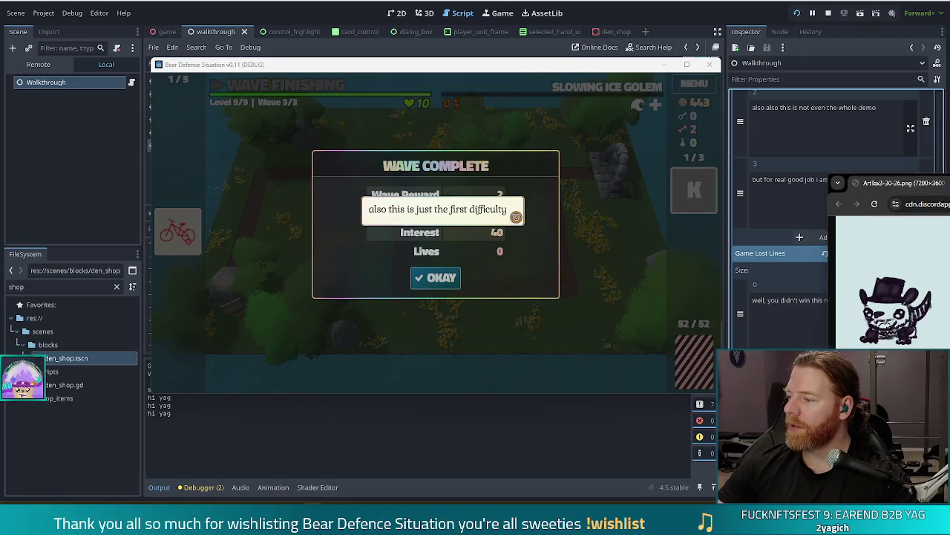
- Bring Chrome to the front and start the trailer on the Bear Defence Situation Steam page
{"action": "key", "text": "super+Up"}
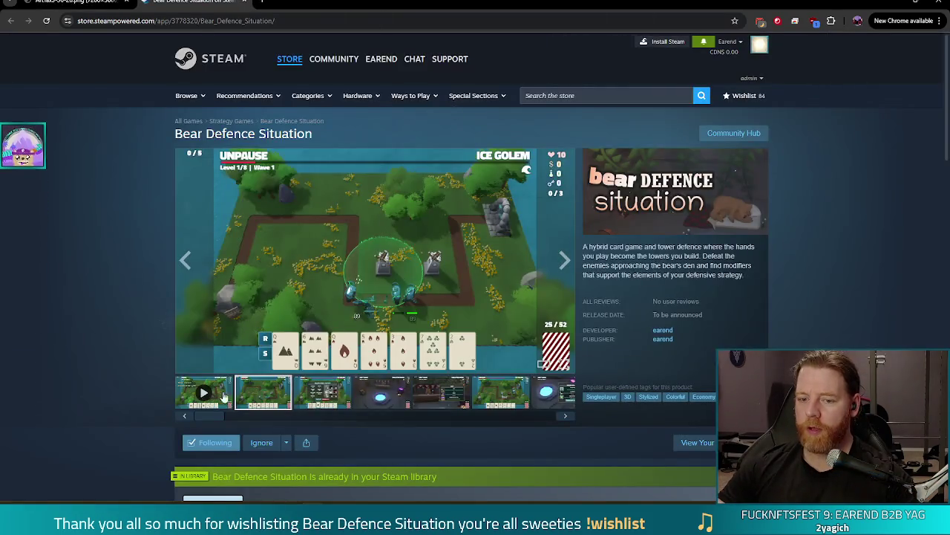
{"action": "left_click", "coordinate": [222, 396]}
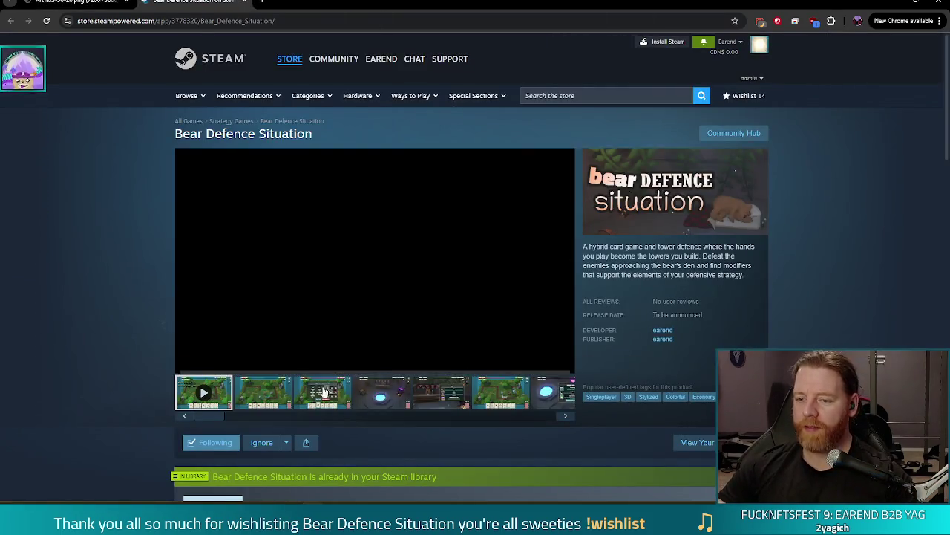
- Switch the Bear Defence Situation trailer to full screen
{"action": "left_click", "coordinate": [556, 364]}
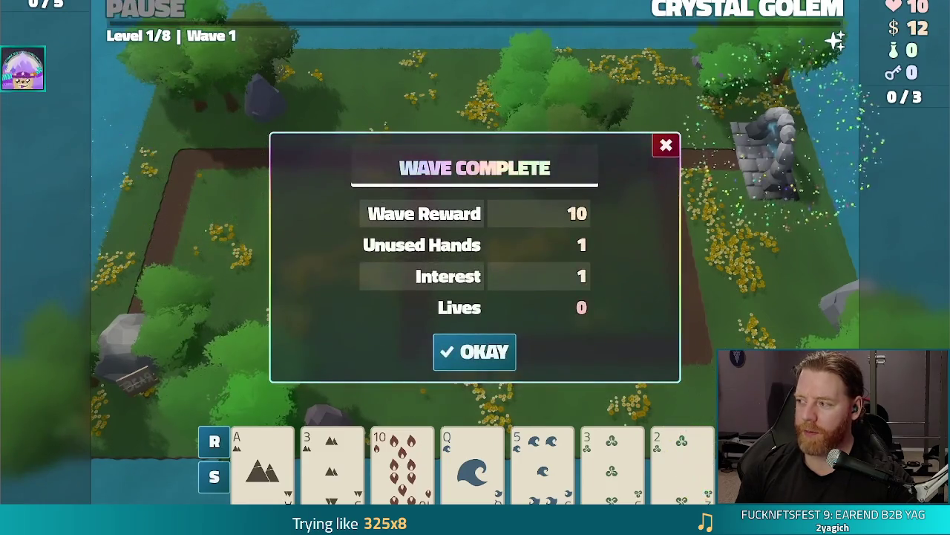
- Watch the trailer past its 'Wishlist now on Steam!' card and page into full-screen screenshots
{"action": "left_click", "coordinate": [512, 351]}
{"action": "left_click", "coordinate": [537, 349]}
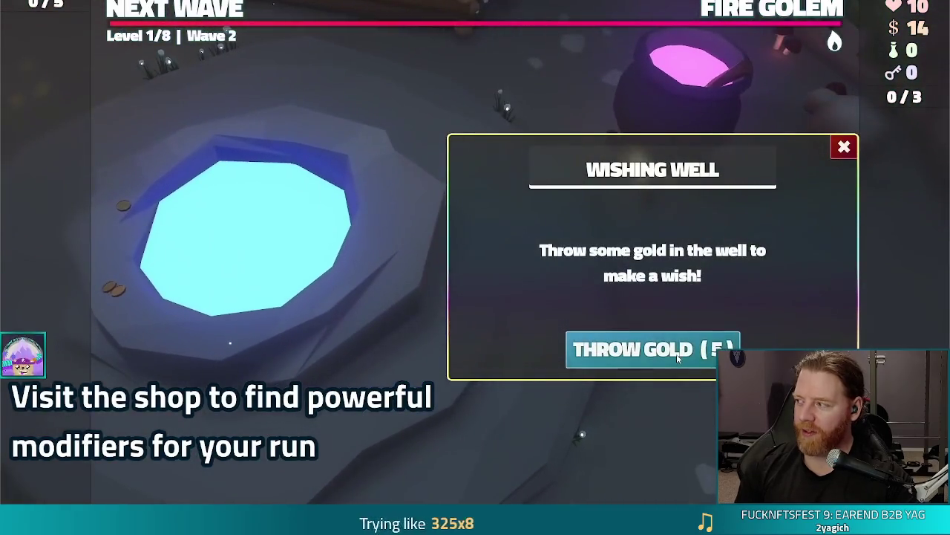
{"action": "left_click", "coordinate": [583, 351]}
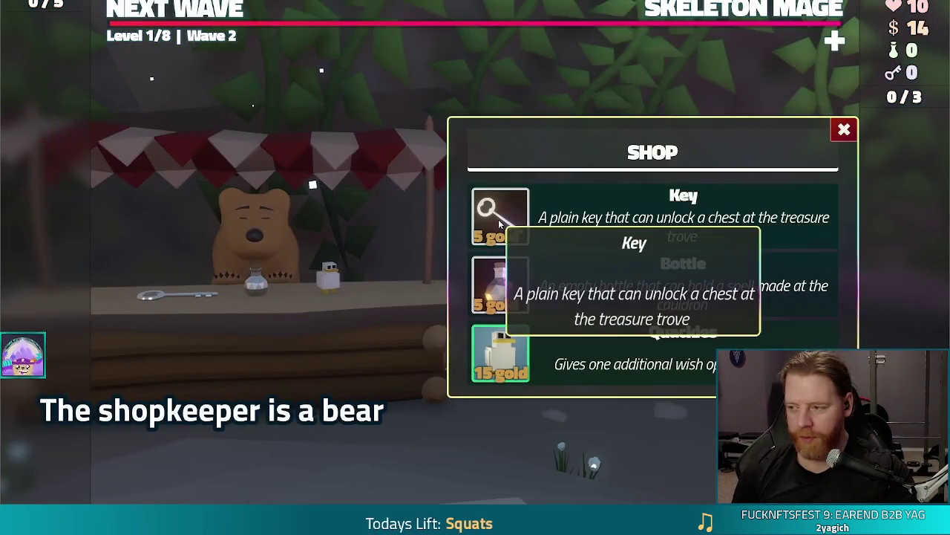
{"action": "left_click", "coordinate": [499, 222]}
{"action": "left_click", "coordinate": [272, 221]}
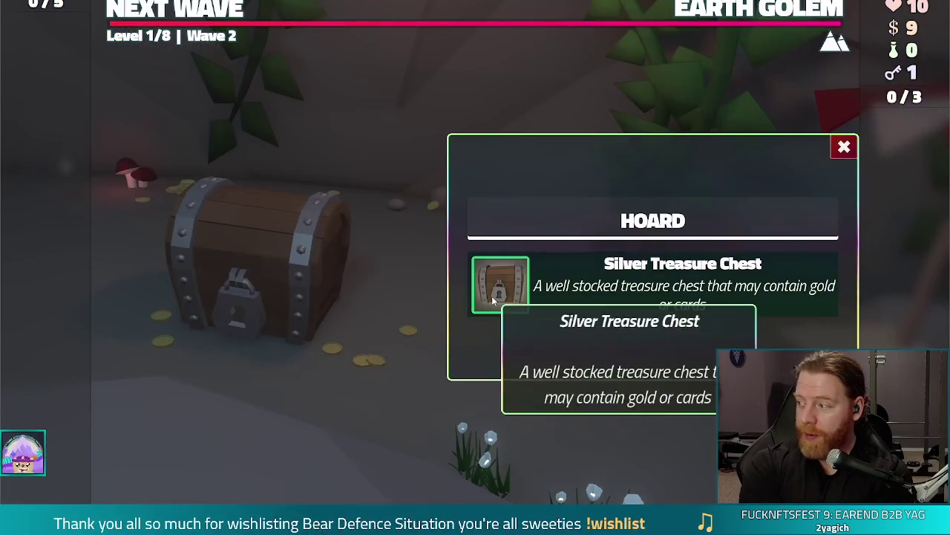
{"action": "left_click", "coordinate": [491, 296]}
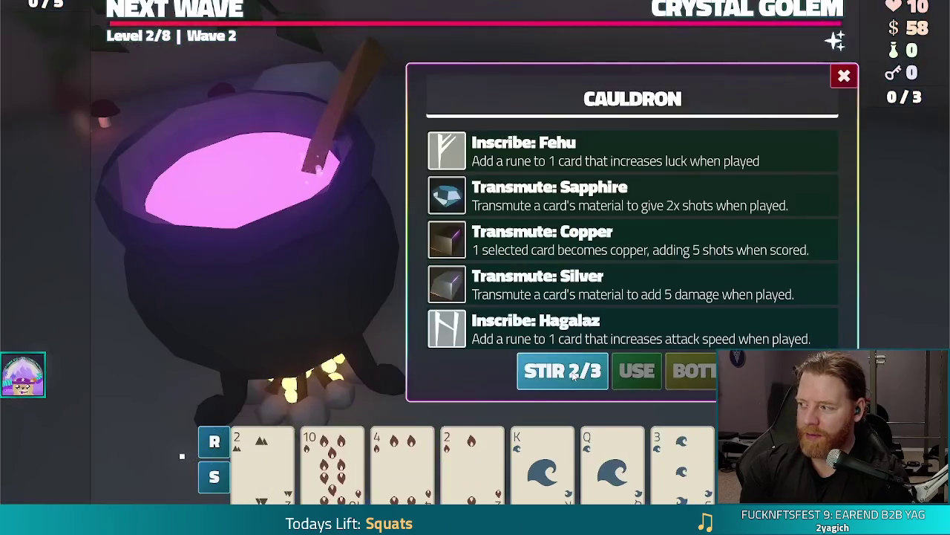
{"action": "left_click", "coordinate": [338, 440]}
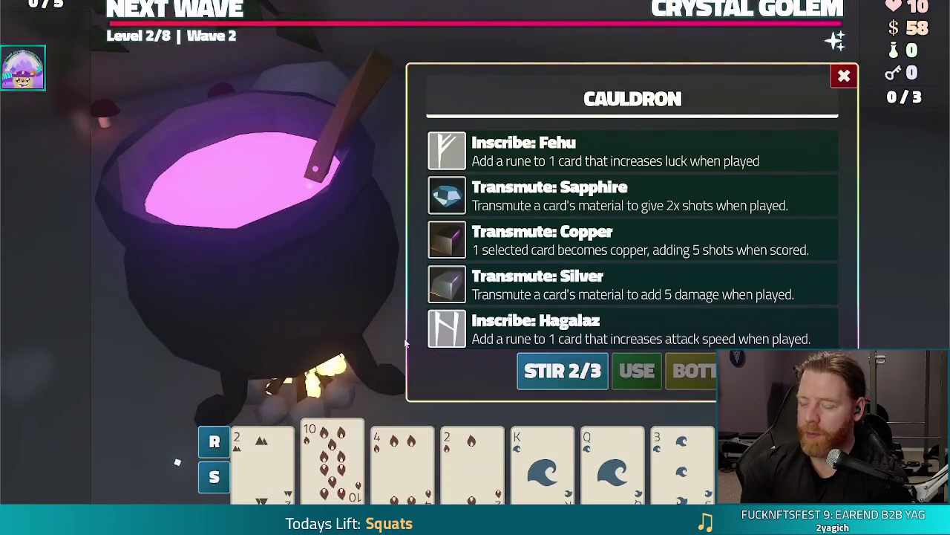
{"action": "left_click", "coordinate": [564, 197]}
{"action": "left_click", "coordinate": [624, 368]}
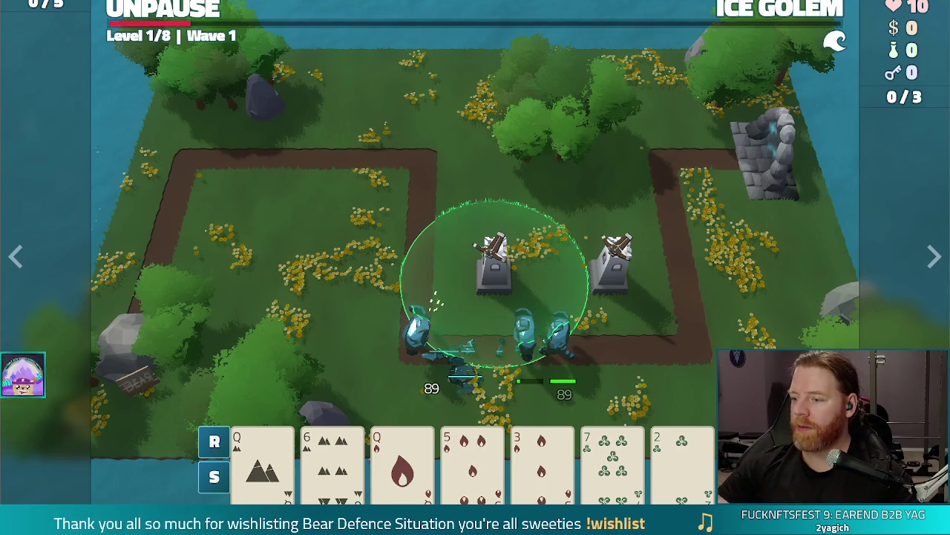
- Exit the full-screen screenshot viewer back to the store page gallery
{"action": "key", "text": "Escape"}
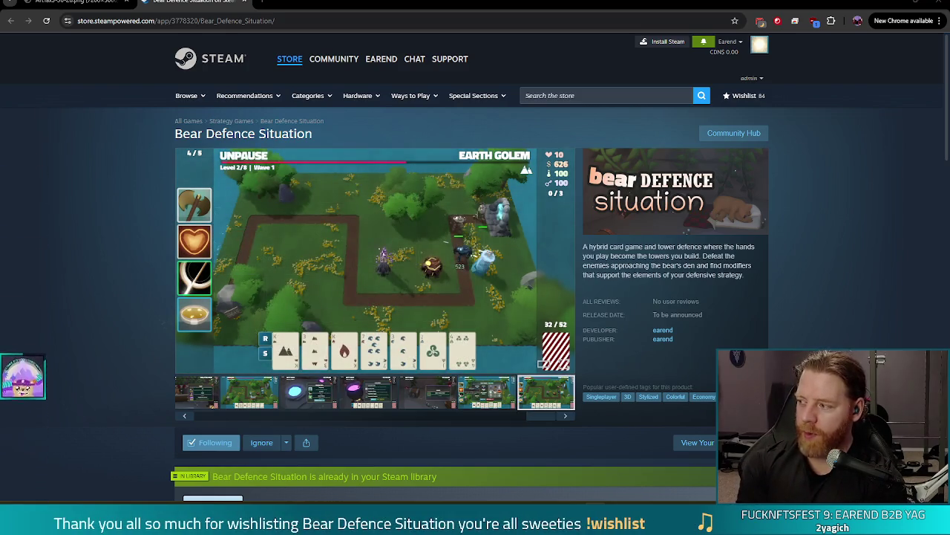
- Return to the sketch image tab, then minimise Chrome to reveal the Godot playtest
{"action": "left_click", "coordinate": [74, 2]}
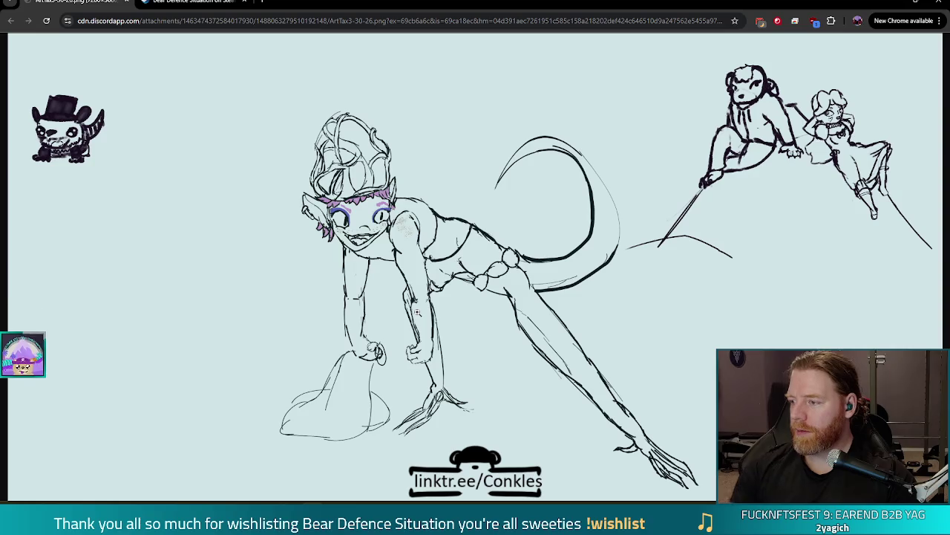
{"action": "left_click", "coordinate": [893, 3]}
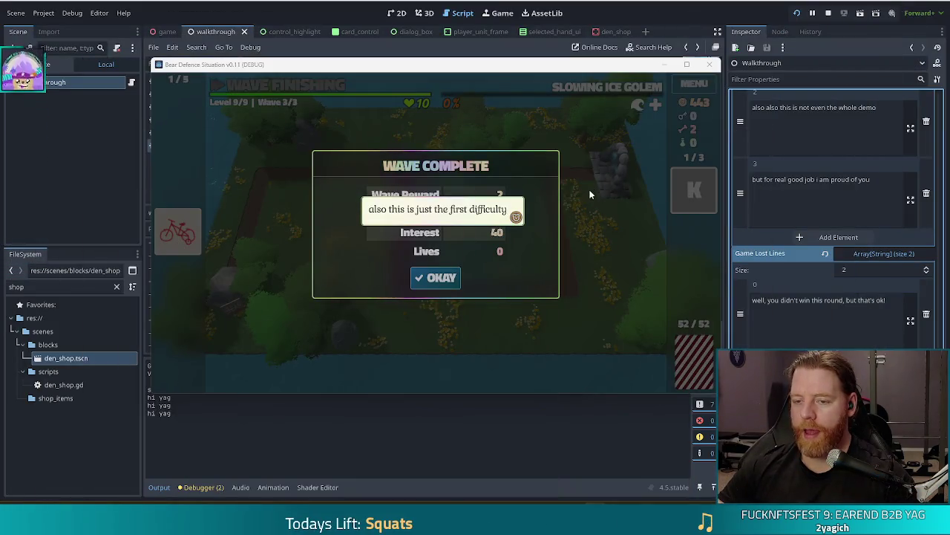
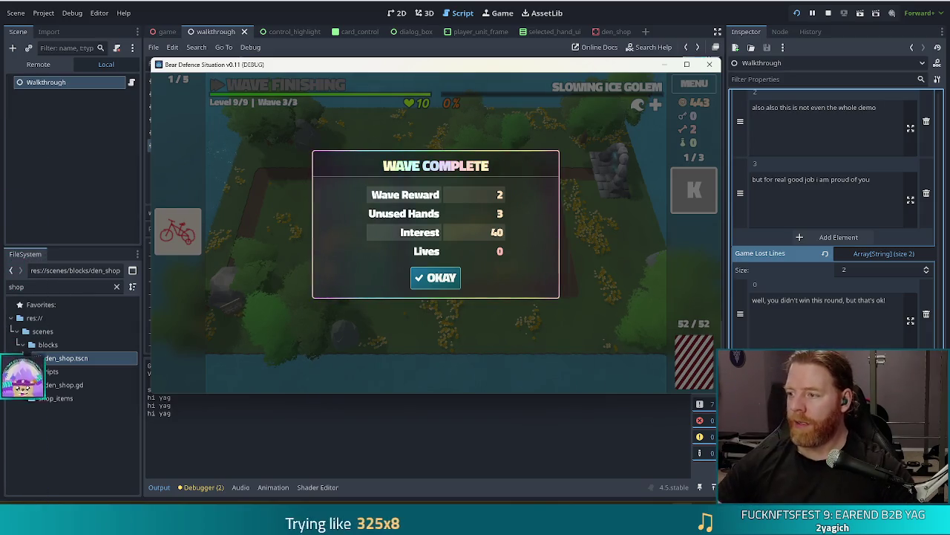
- Dismiss the Wave Complete results and stop the Bear Defence Situation debug run
{"action": "left_click", "coordinate": [445, 278]}
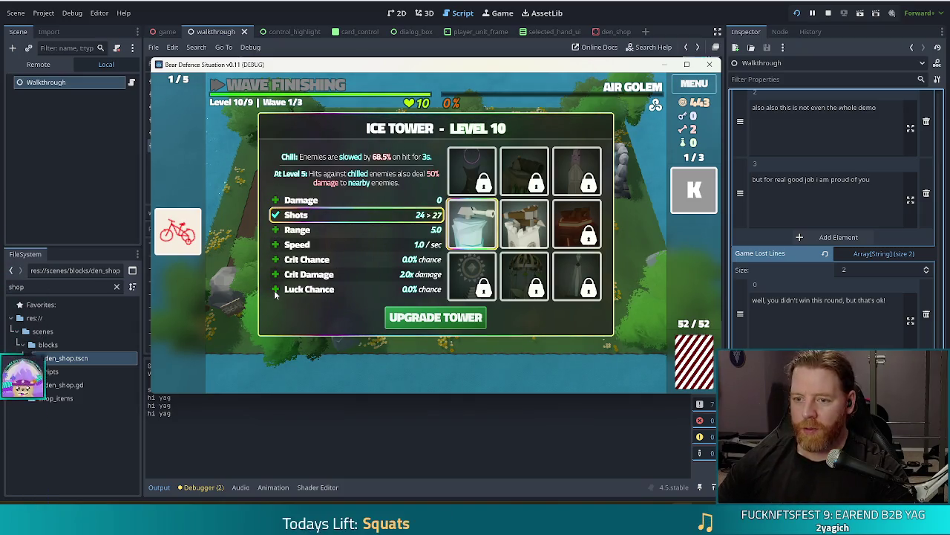
{"action": "left_click", "coordinate": [828, 15]}
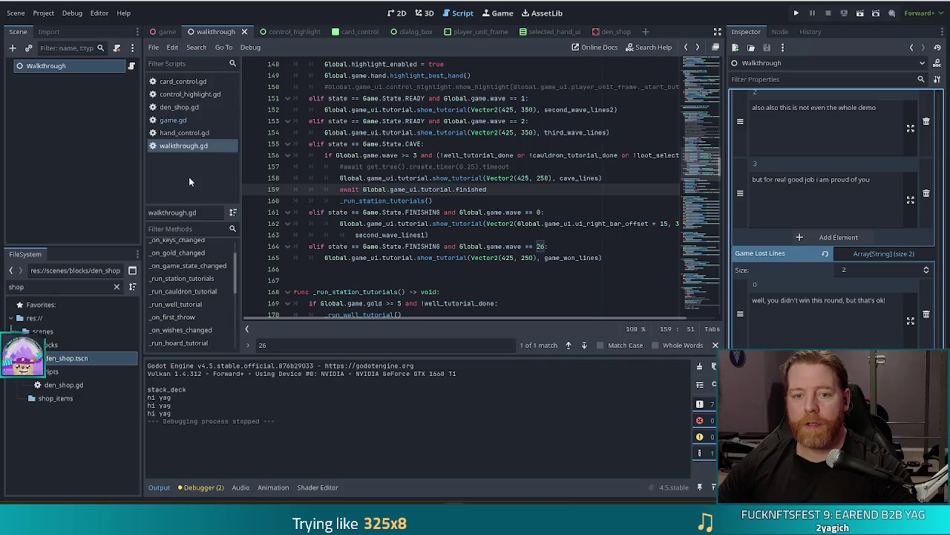
- Filter the FileSystem for 'spawn', glance at spawn_pattern.gd, then open spawner_block.gd
{"action": "double_click", "coordinate": [10, 287]}
{"action": "type", "text": "spawn"}
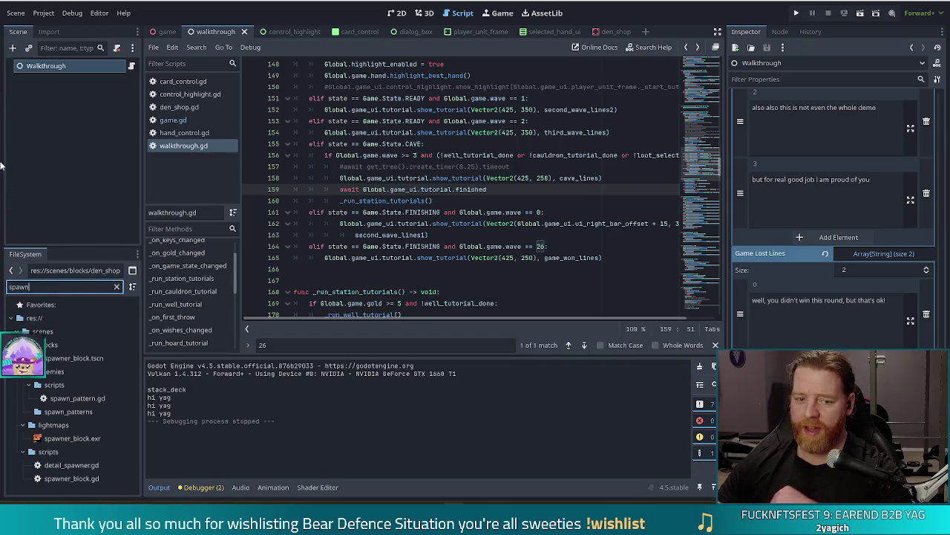
{"action": "double_click", "coordinate": [86, 399]}
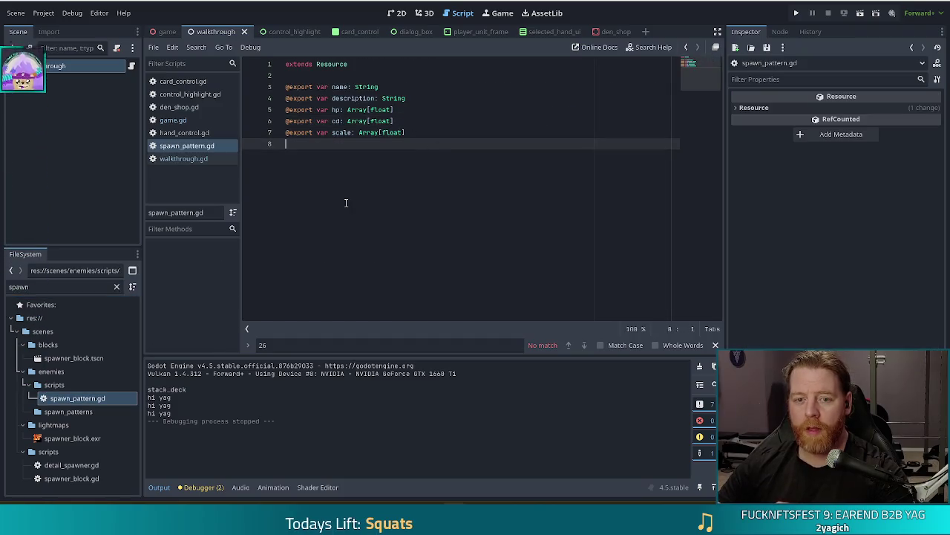
{"action": "left_click", "coordinate": [425, 130]}
{"action": "key", "text": "ctrl+w"}
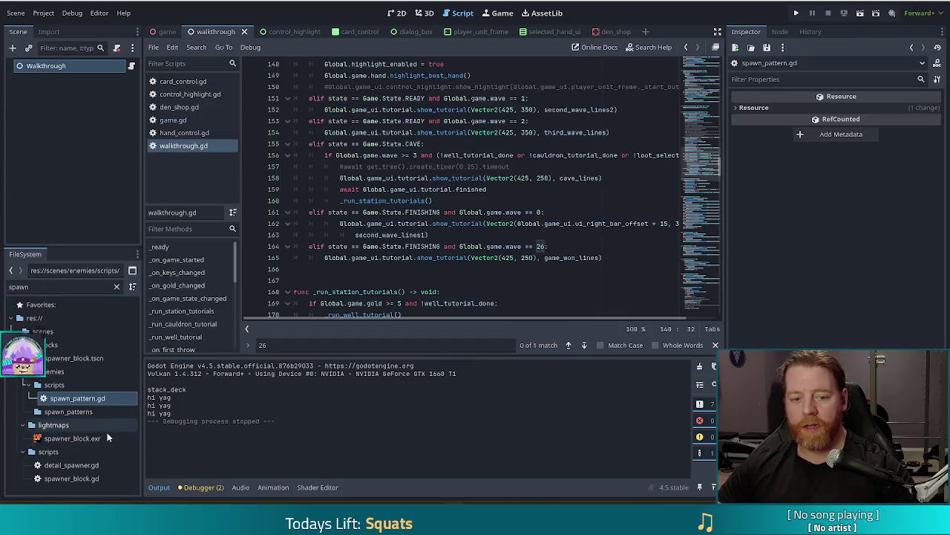
{"action": "double_click", "coordinate": [84, 479]}
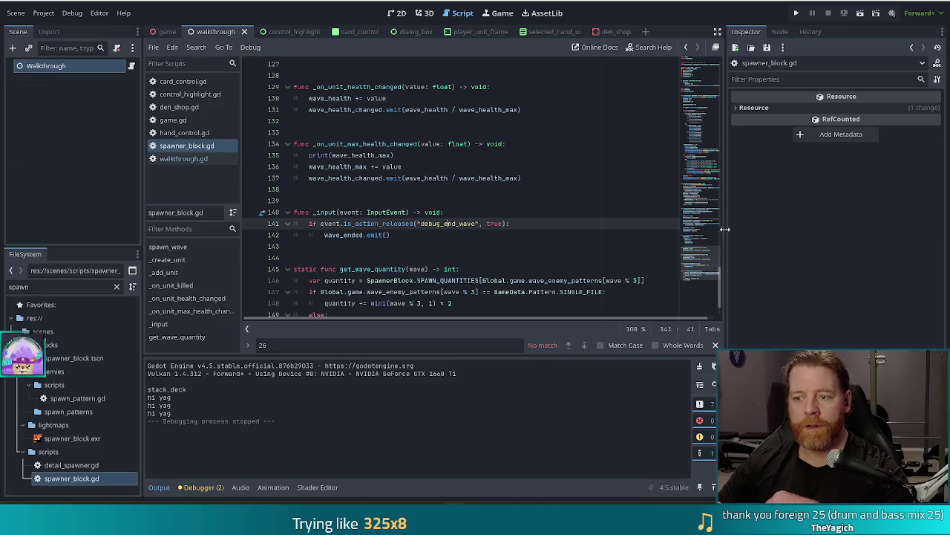
{"action": "left_click", "coordinate": [714, 126]}
{"action": "left_click", "coordinate": [470, 163]}
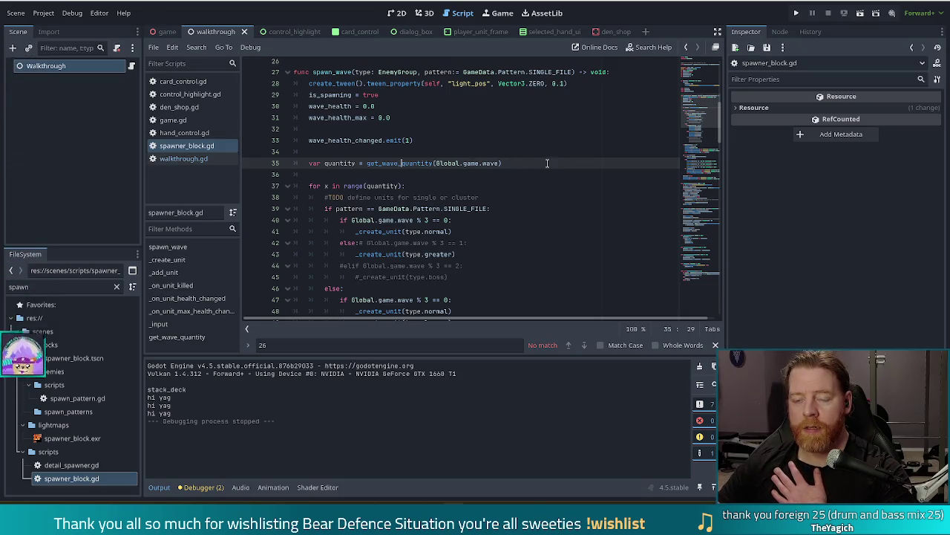
{"action": "left_click", "coordinate": [401, 163], "text": "ctrl"}
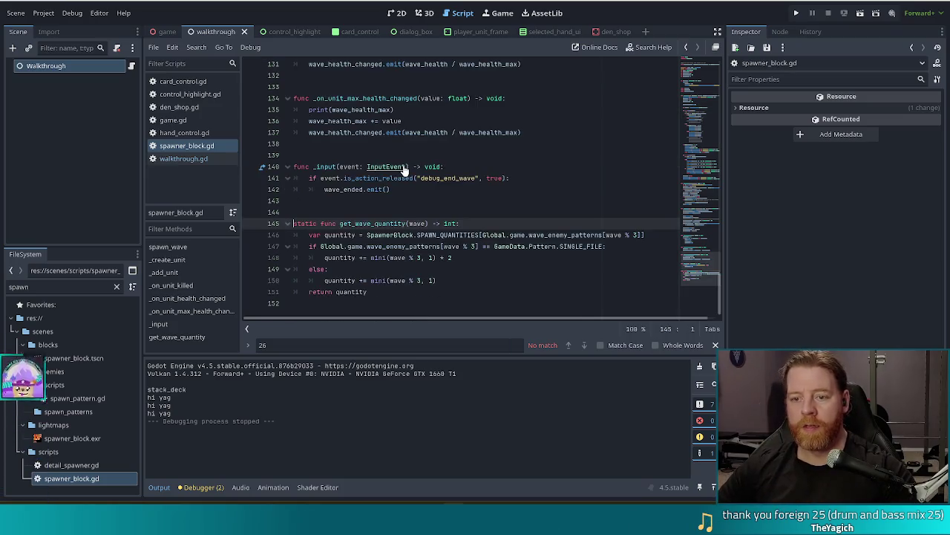
{"action": "left_click", "coordinate": [349, 246]}
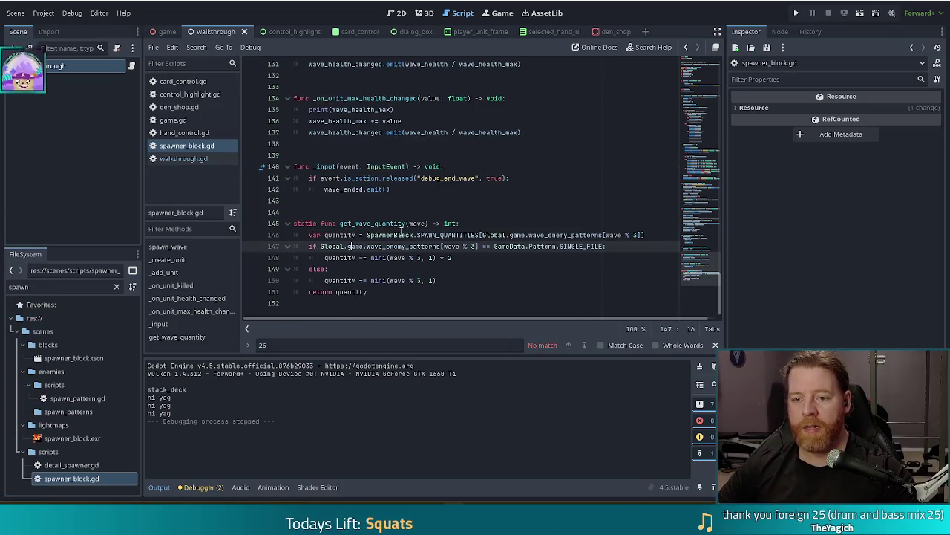
{"action": "left_click", "coordinate": [475, 223]}
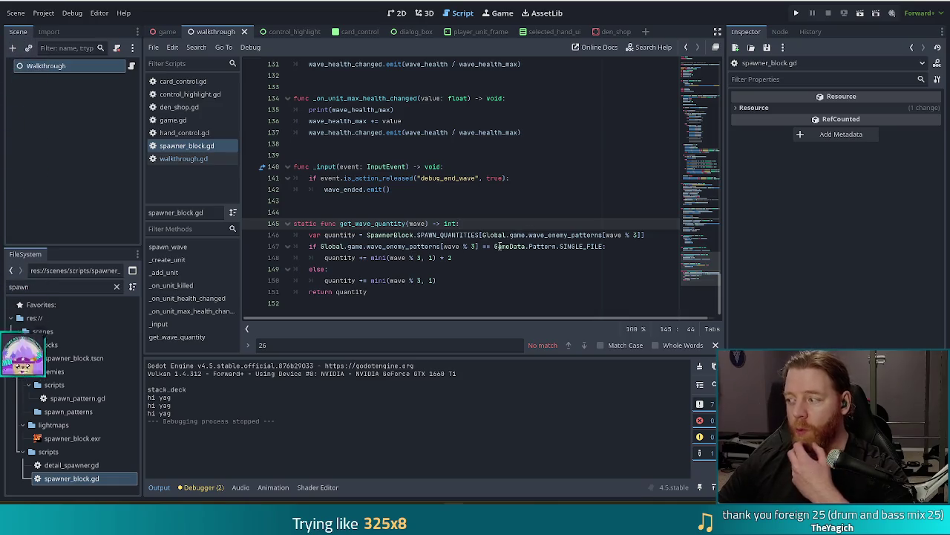
{"action": "mouse_move", "coordinate": [503, 235]}
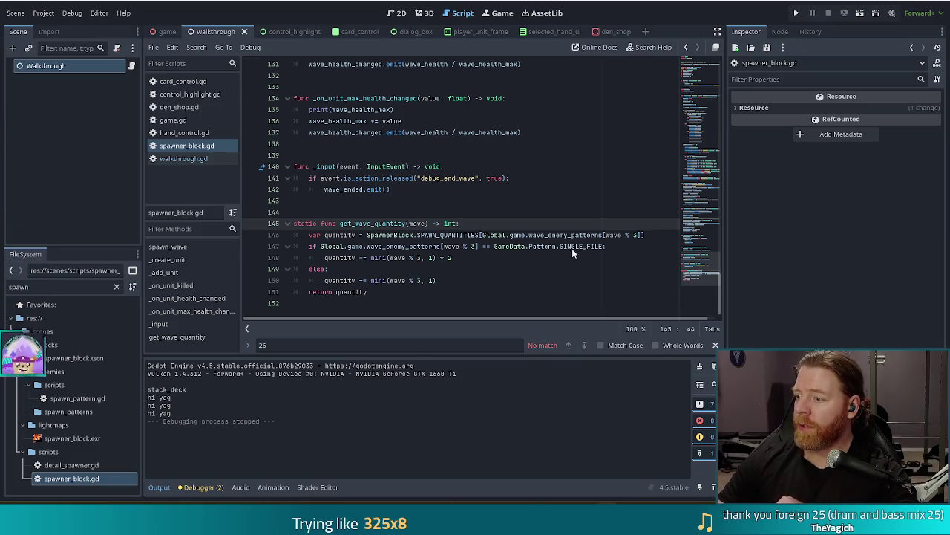
{"action": "left_click", "coordinate": [437, 246]}
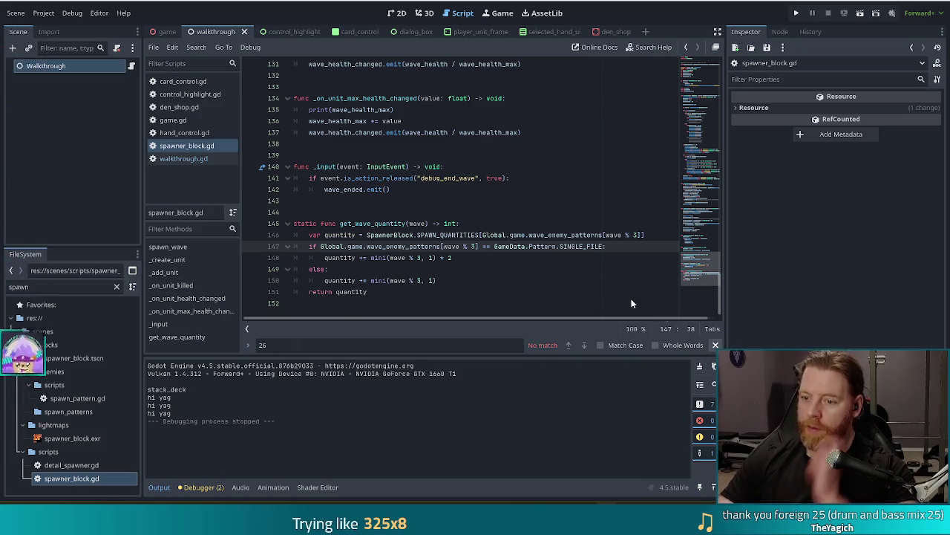
{"action": "left_click", "coordinate": [478, 246]}
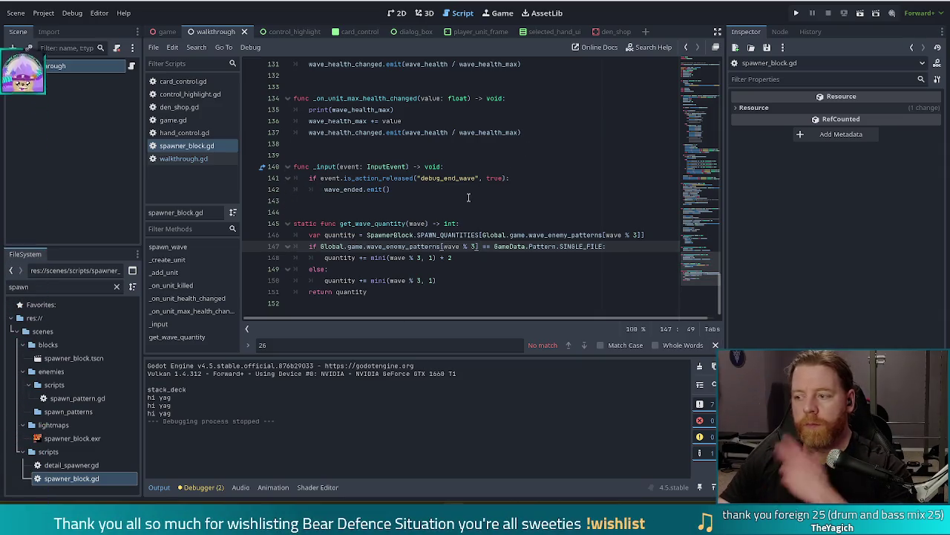
{"action": "key", "text": "Down"}
{"action": "key", "text": "Down"}
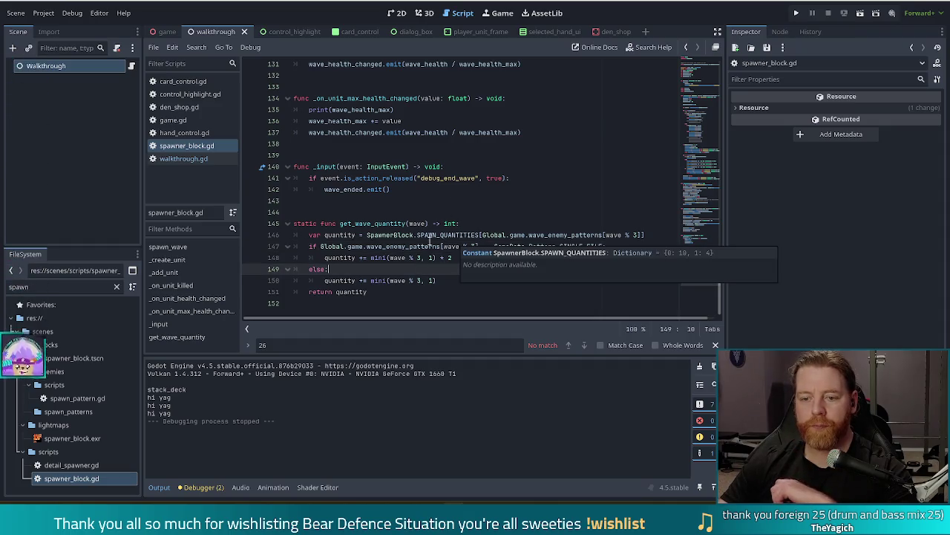
{"action": "left_click", "coordinate": [398, 246]}
{"action": "left_click", "coordinate": [544, 235]}
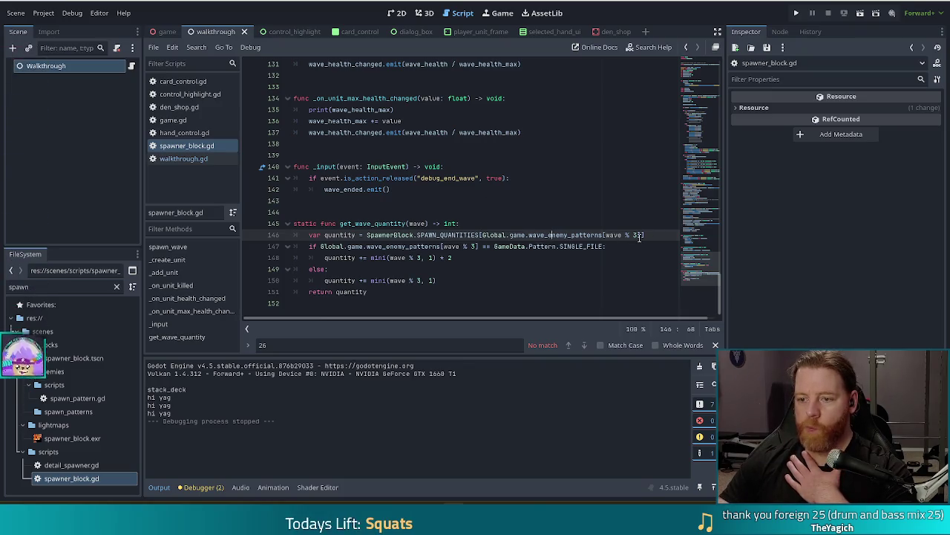
{"action": "left_click", "coordinate": [565, 235]}
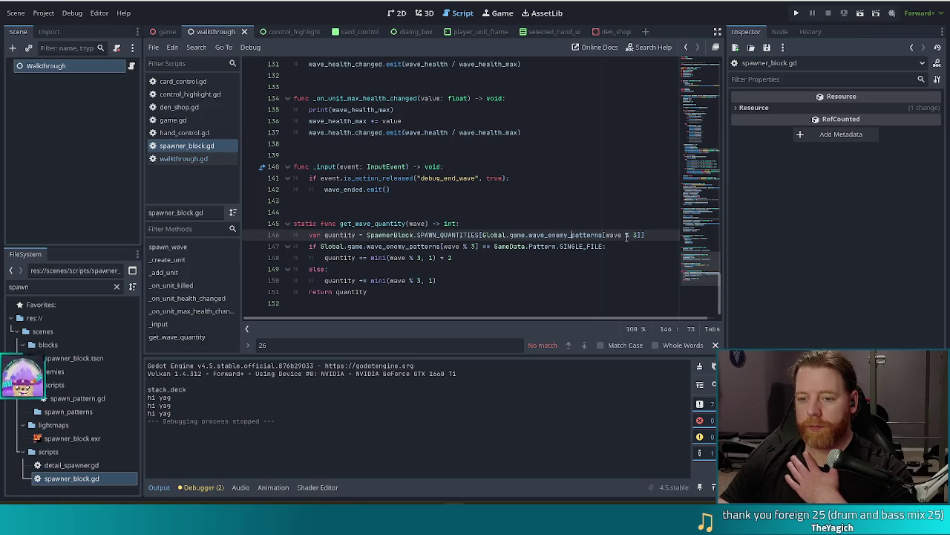
{"action": "left_click", "coordinate": [477, 235]}
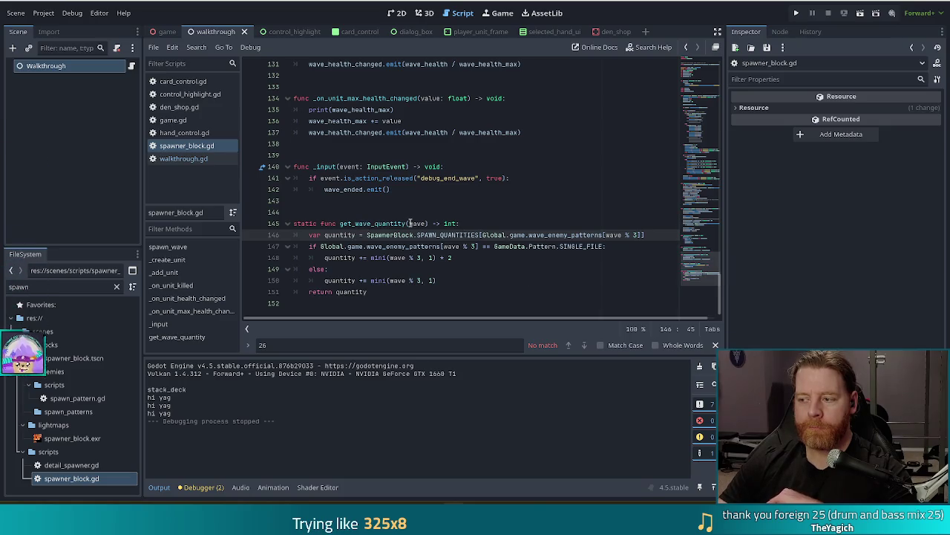
{"action": "left_click", "coordinate": [489, 221]}
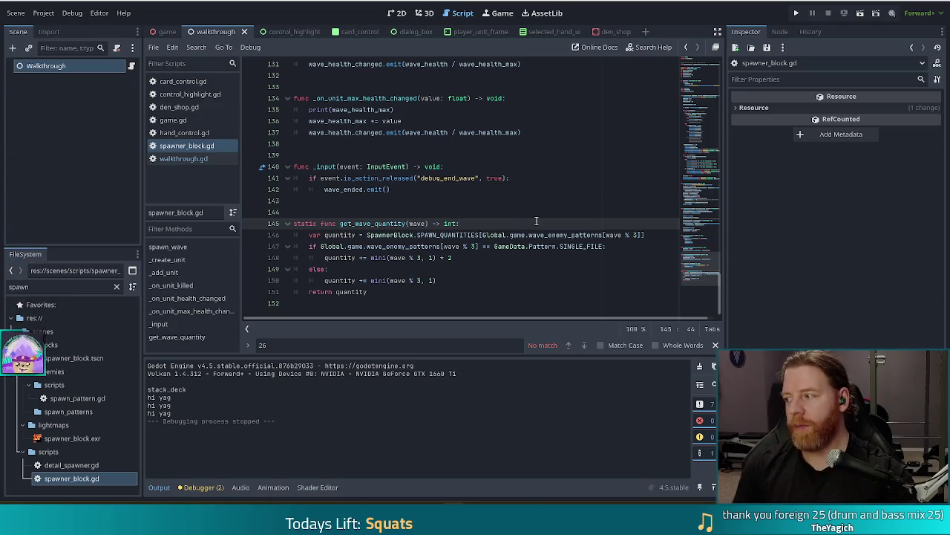
- Below the var quantity line, add 'if wave < 3:' with 'quantity -= 2' indented beneath
{"action": "key", "text": "Return"}
{"action": "key", "text": "BackSpace"}
{"action": "key", "text": "Down"}
{"action": "key", "text": "End"}
{"action": "key", "text": "Return"}
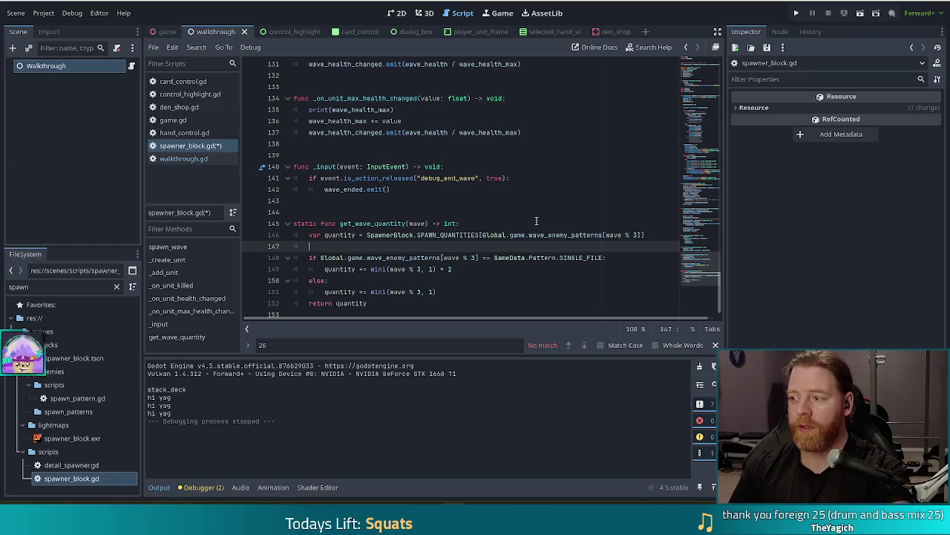
{"action": "type", "text": "var"}
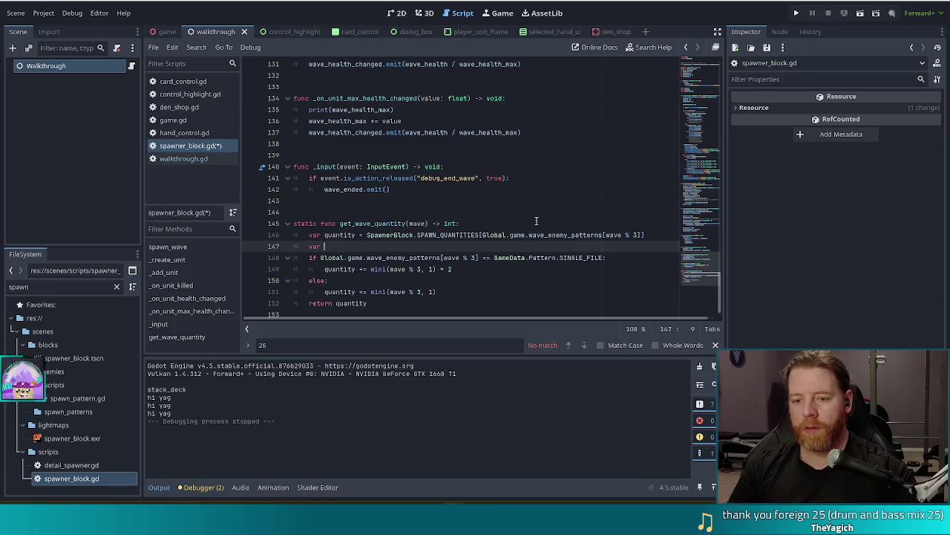
{"action": "key", "text": "BackSpace"}
{"action": "key", "text": "BackSpace"}
{"action": "key", "text": "BackSpace"}
{"action": "type", "text": "wua"}
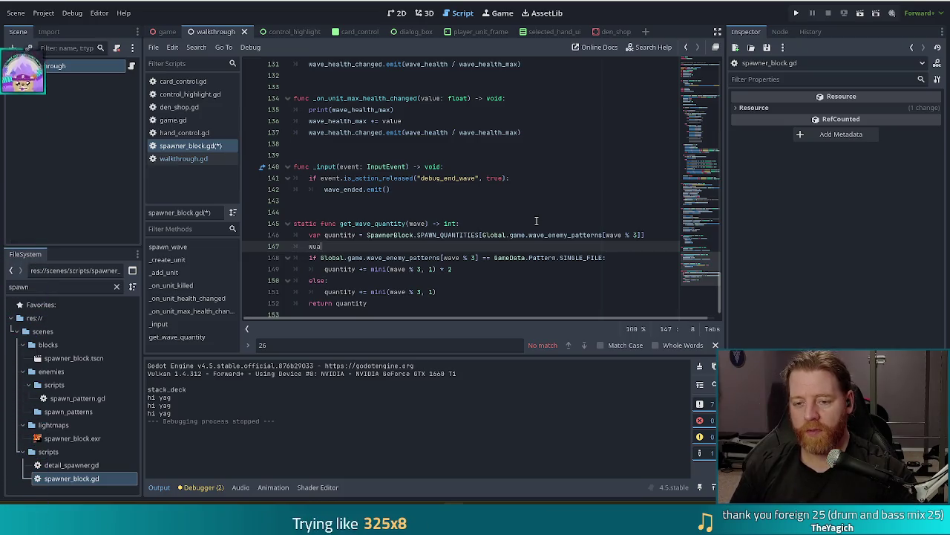
{"action": "key", "text": "BackSpace"}
{"action": "key", "text": "BackSpace"}
{"action": "type", "text": "if "}
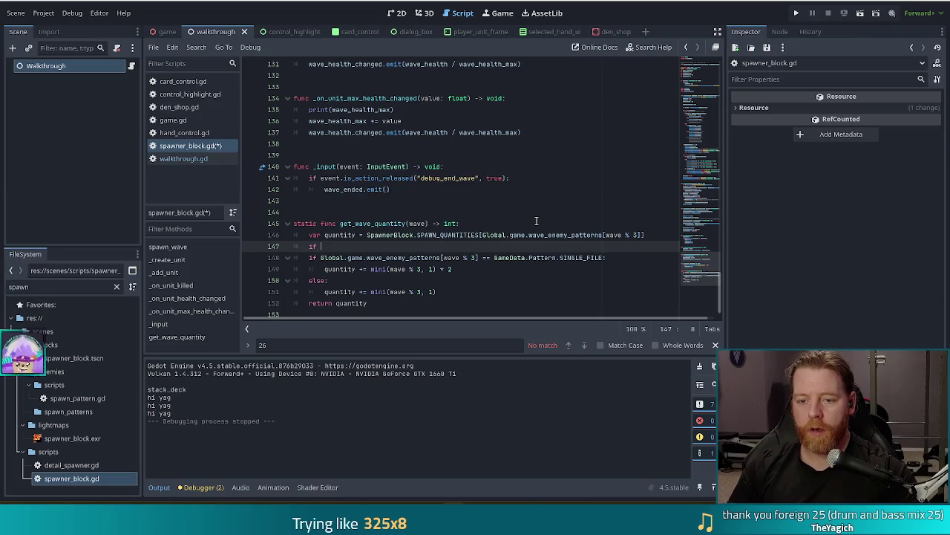
{"action": "type", "text": "wave <"}
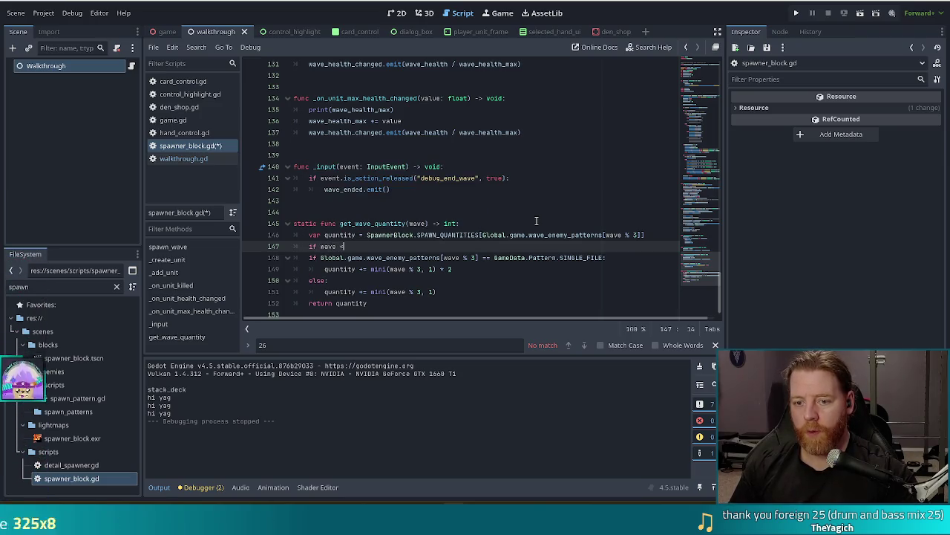
{"action": "type", "text": " 3:"}
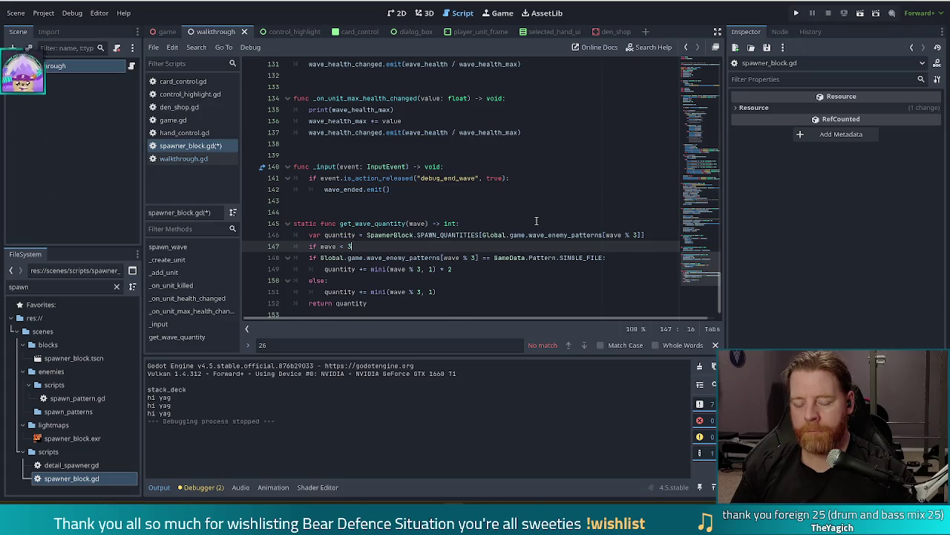
{"action": "key", "text": "Return"}
{"action": "type", "text": "qu"}
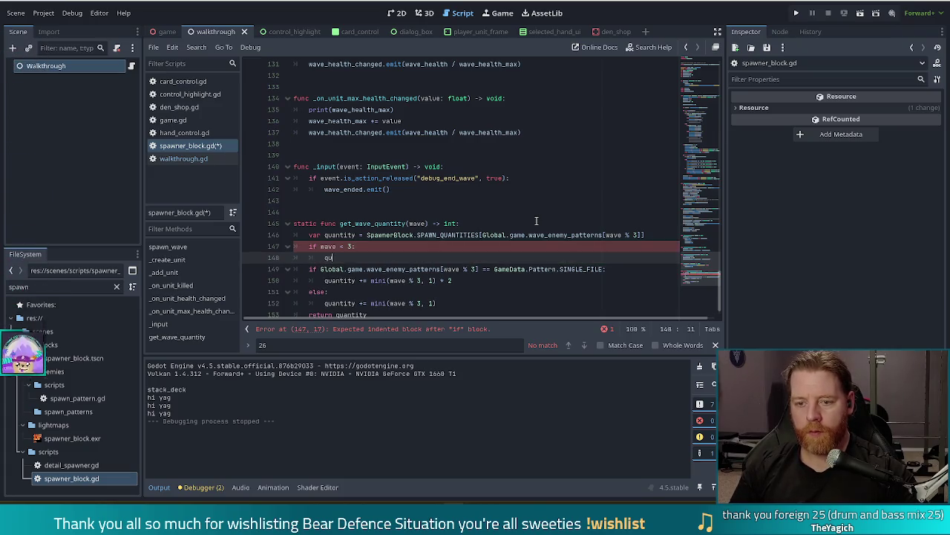
{"action": "type", "text": "antity -= 2"}
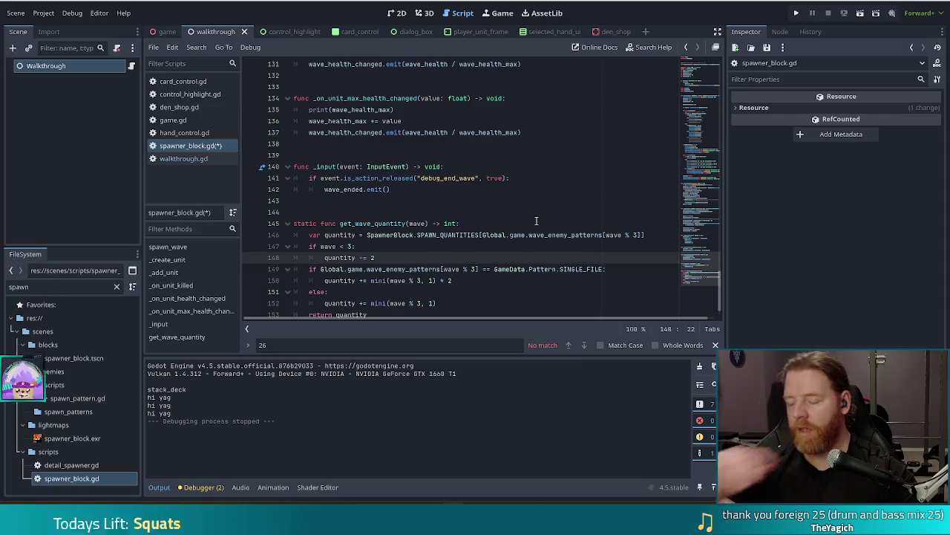
- Save spawner_block.gd and run the game to test the change
{"action": "key", "text": "ctrl+s"}
{"action": "scroll", "coordinate": [388, 277], "scroll_direction": "down", "scroll_amount": 1}
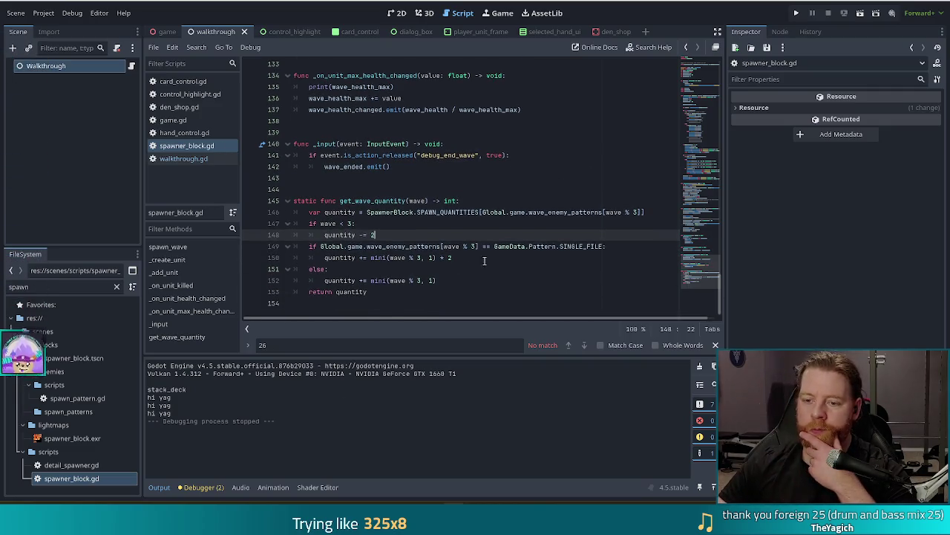
{"action": "left_click", "coordinate": [795, 13]}
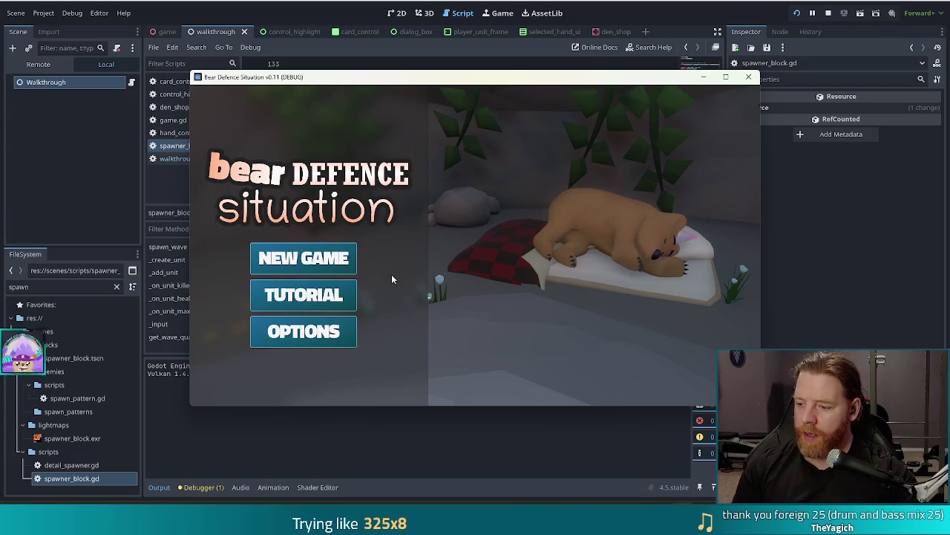
- Start a new game and advance to the Wave 1/3 battlefield against the Fire Golem
{"action": "left_click", "coordinate": [334, 259]}
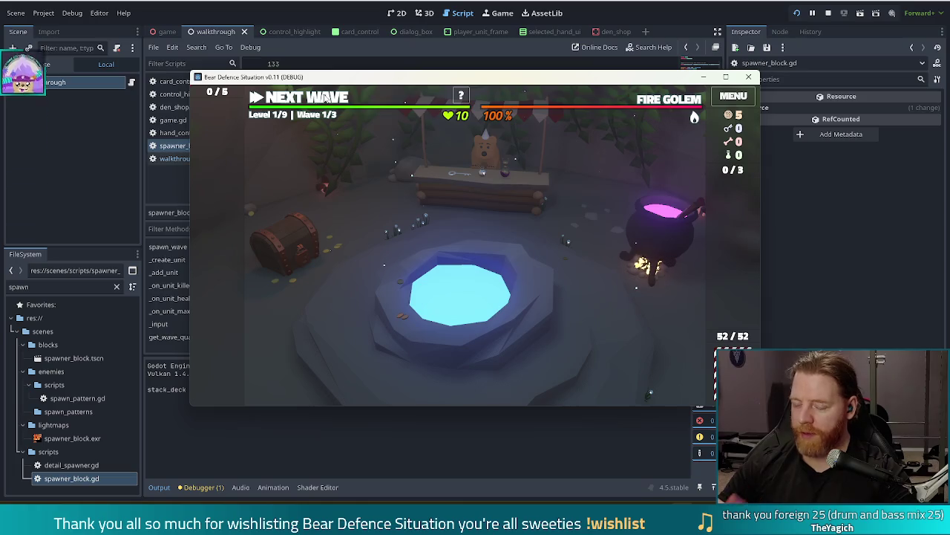
{"action": "left_click", "coordinate": [325, 97]}
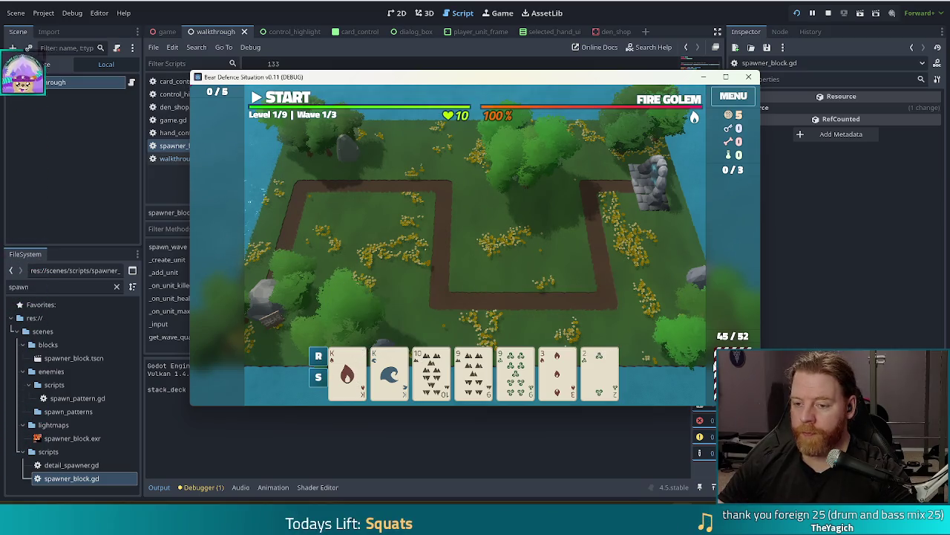
- Relaunch the game with F5, nudge its window up and left, and start a new game
{"action": "mouse_move", "coordinate": [362, 380]}
{"action": "key", "text": "Tab"}
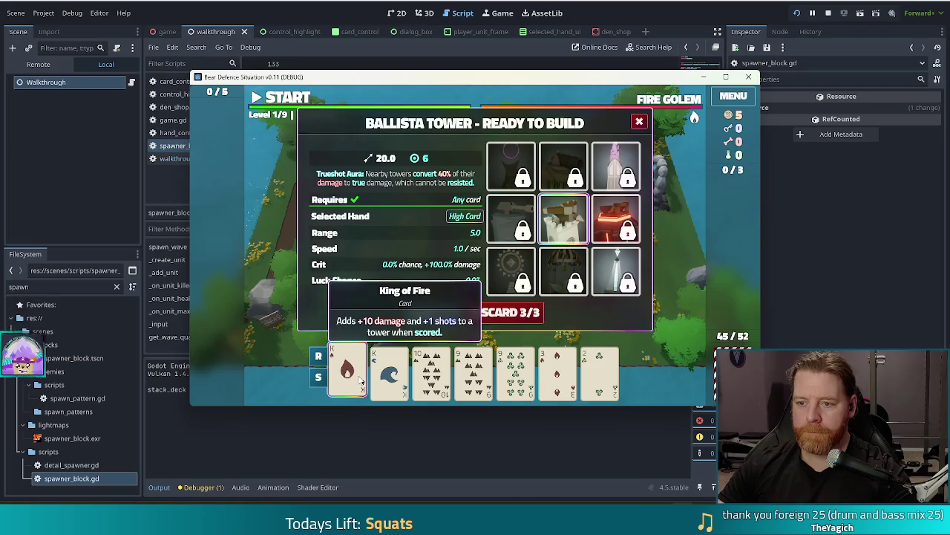
{"action": "key", "text": "Tab"}
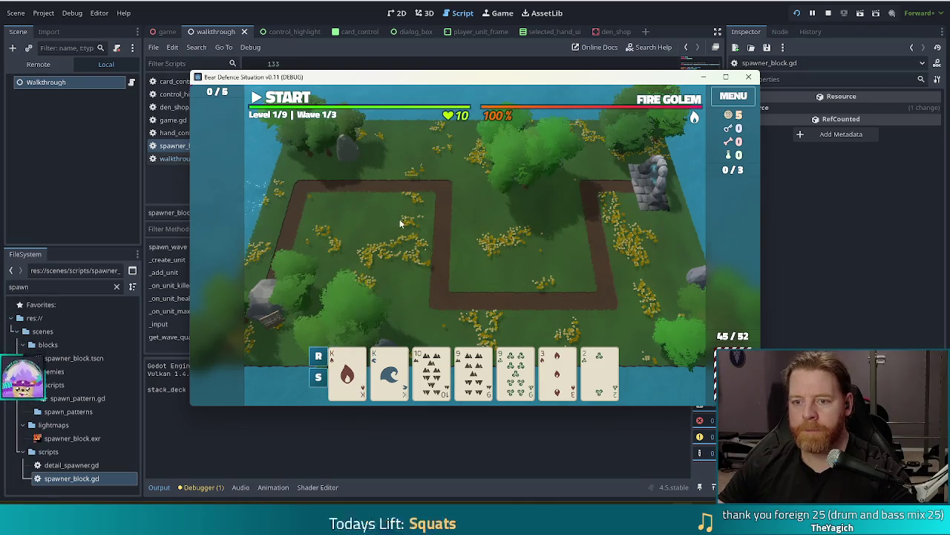
{"action": "left_click", "coordinate": [829, 14]}
{"action": "key", "text": "F5"}
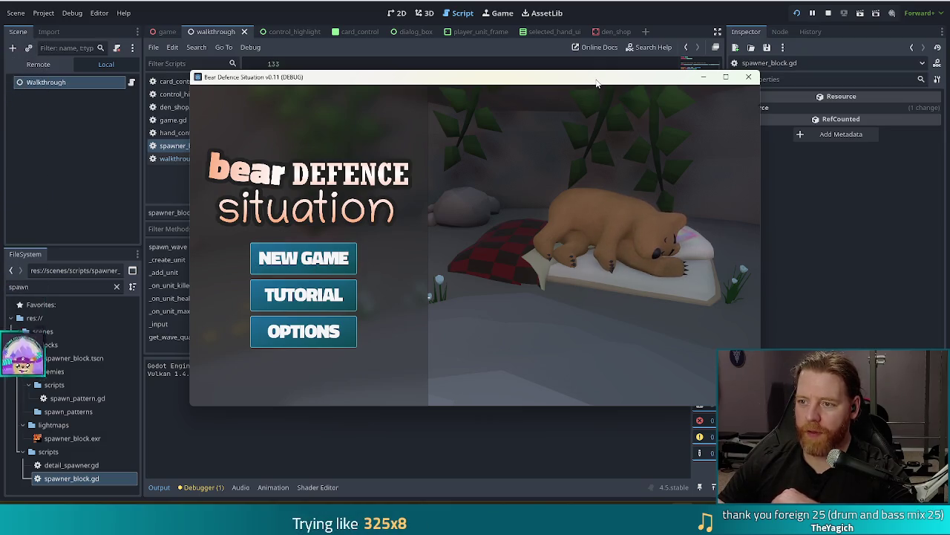
{"action": "left_click_drag", "start_coordinate": [596, 82], "coordinate": [559, 71]}
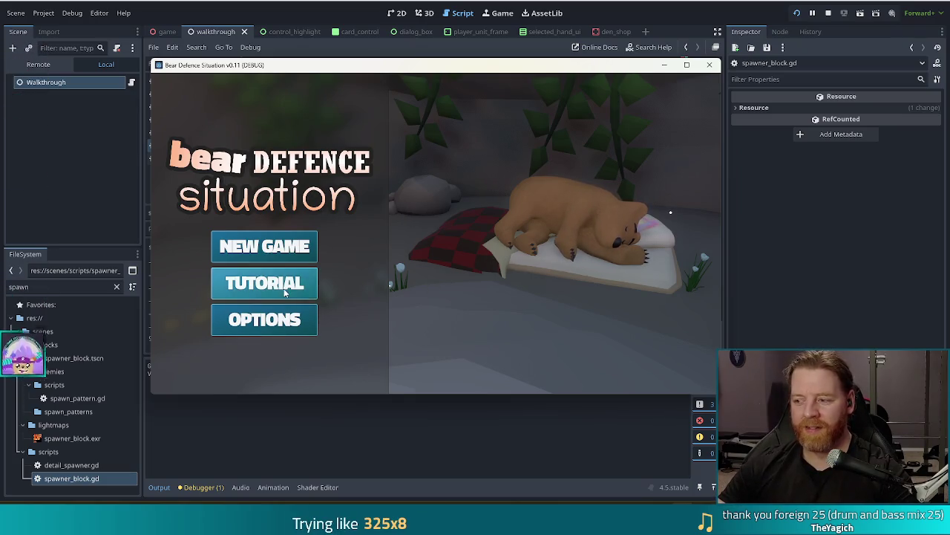
{"action": "left_click", "coordinate": [303, 240]}
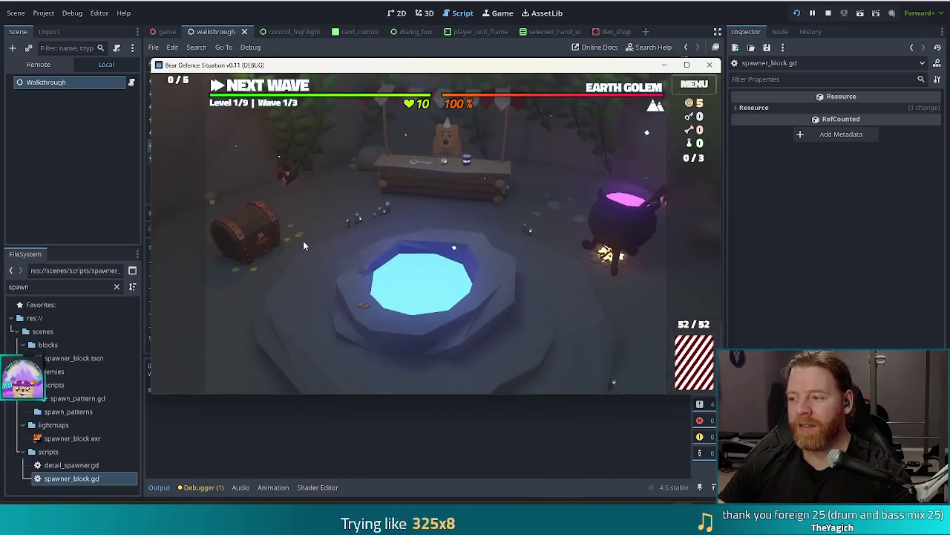
- Buy the Key for 5 gold at the bear's shop, then close the shop
{"action": "left_click", "coordinate": [434, 187]}
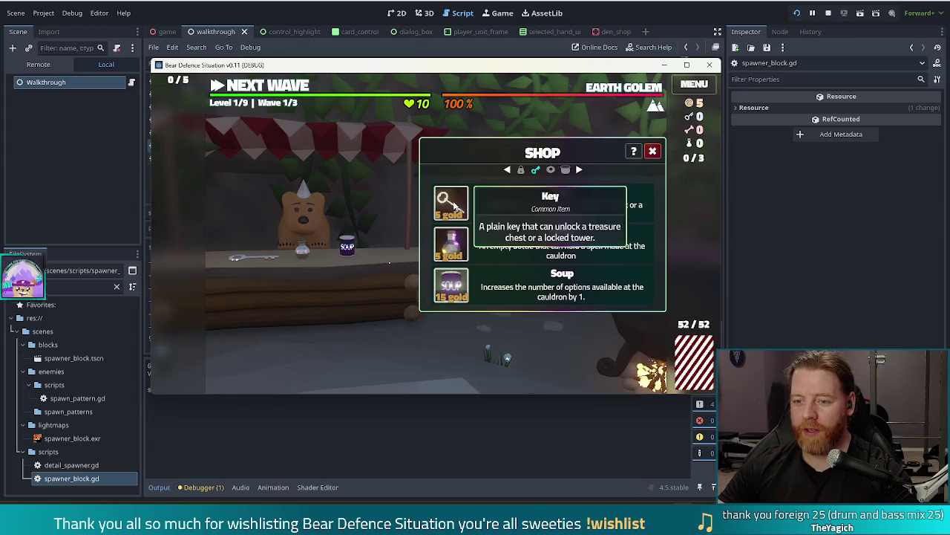
{"action": "left_click", "coordinate": [453, 204]}
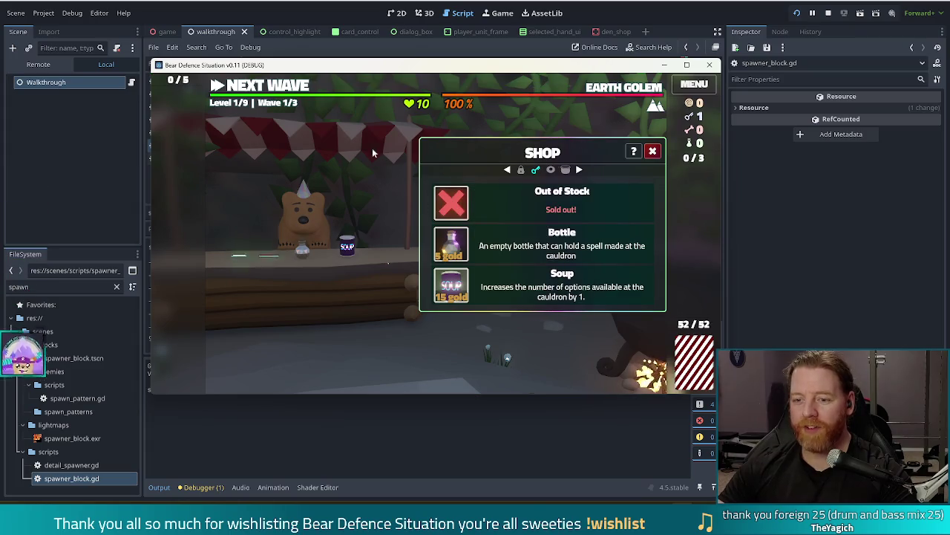
{"action": "left_click", "coordinate": [654, 152]}
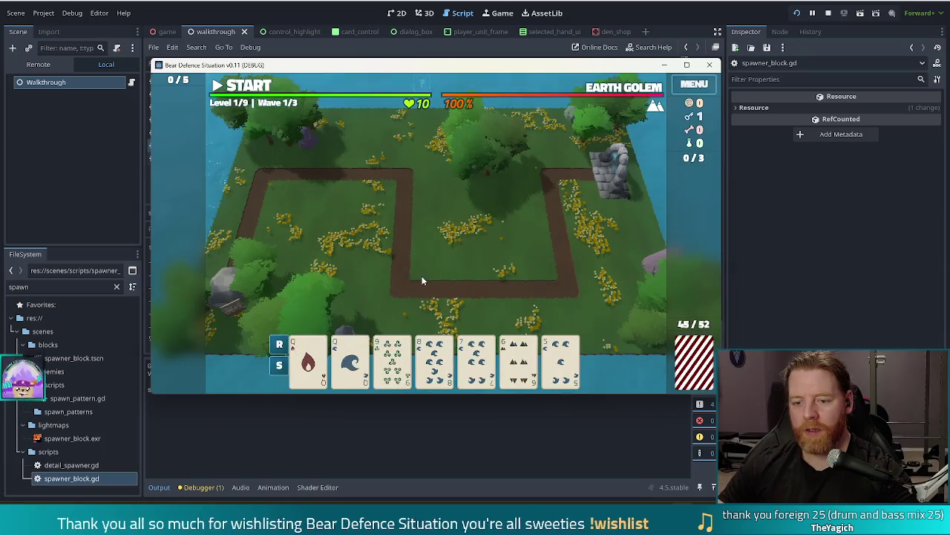
- Unlock the Shadow Tower with the key and build one inside the path's right bend
{"action": "left_click", "coordinate": [308, 360]}
{"action": "left_click", "coordinate": [349, 360]}
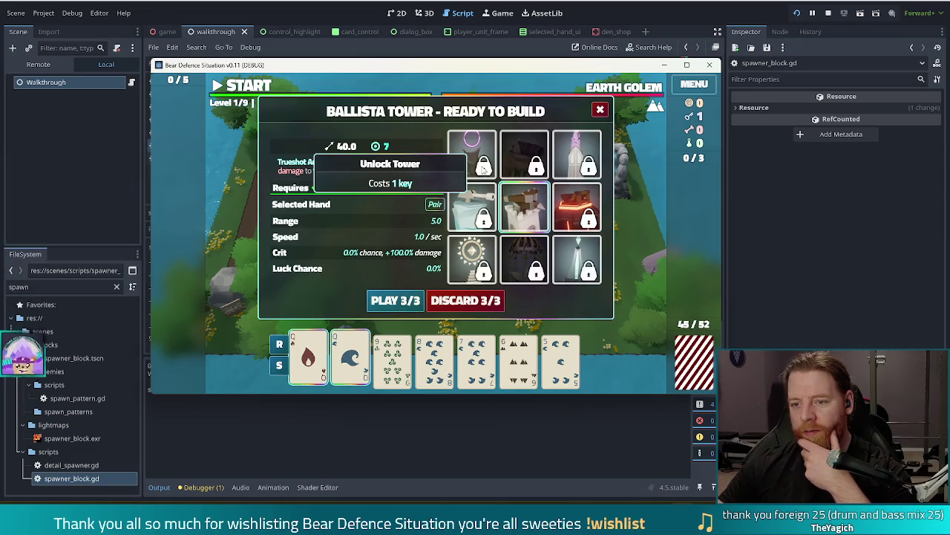
{"action": "left_click", "coordinate": [484, 169]}
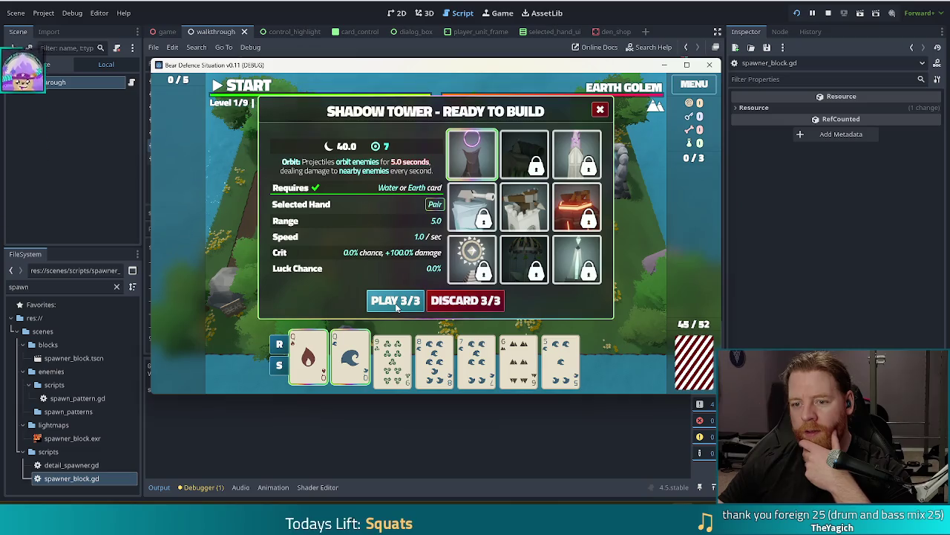
{"action": "mouse_move", "coordinate": [649, 89]}
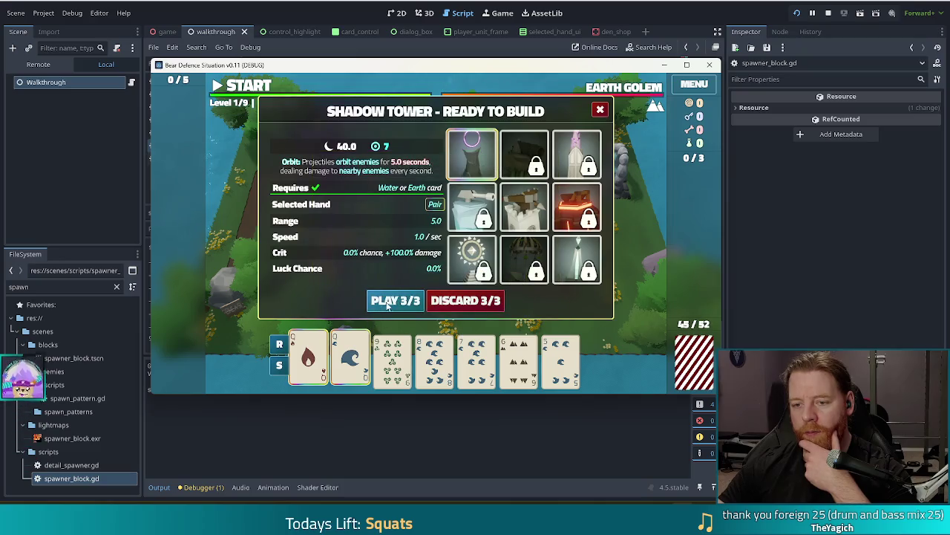
{"action": "left_click", "coordinate": [400, 300]}
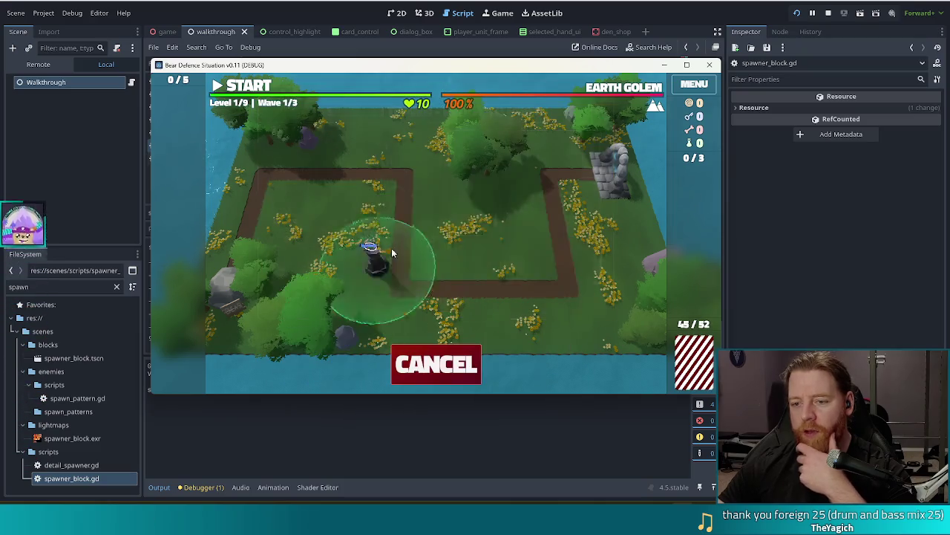
{"action": "left_click", "coordinate": [523, 244]}
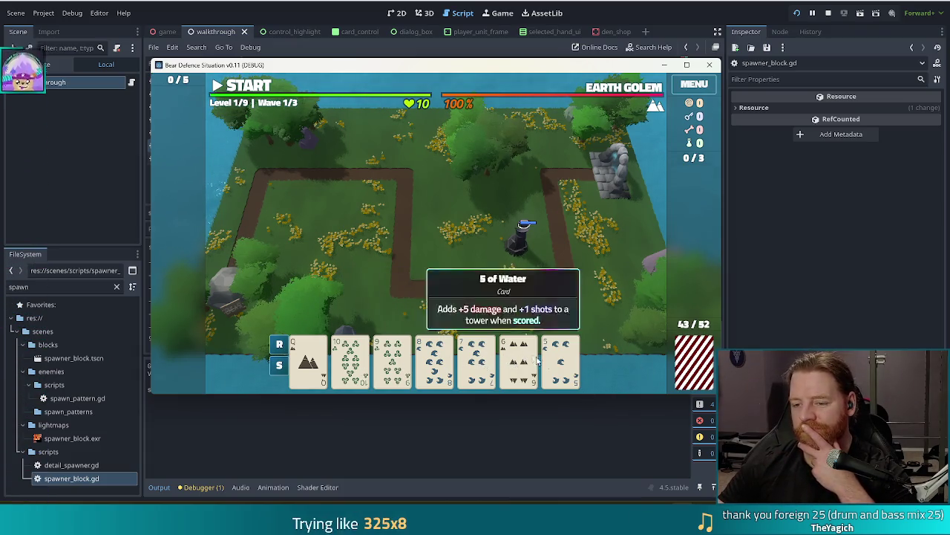
- Discard five cards, then play a pair of Kings for a Shadow Tower near the portal rocks
{"action": "left_click", "coordinate": [562, 368]}
{"action": "left_click", "coordinate": [519, 360]}
{"action": "left_click", "coordinate": [477, 360]}
{"action": "left_click", "coordinate": [435, 360]}
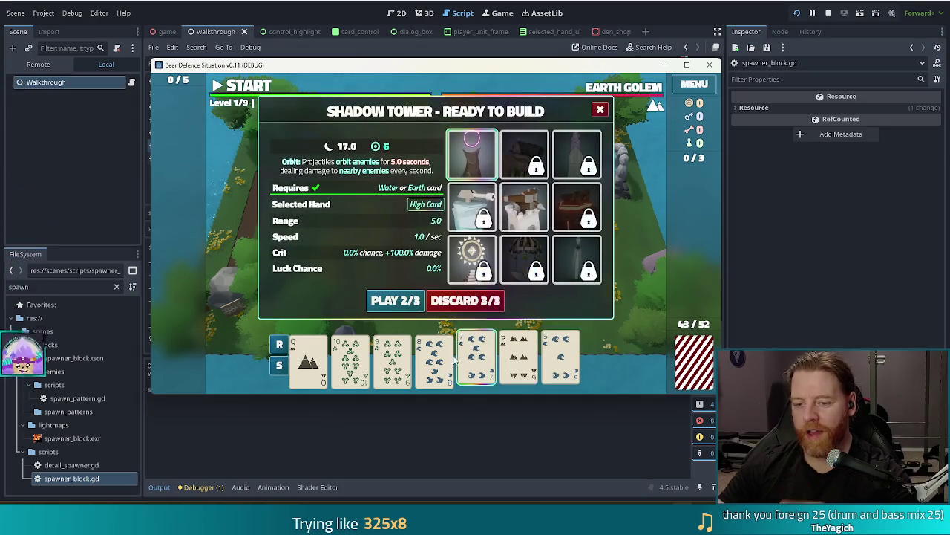
{"action": "left_click", "coordinate": [393, 360]}
{"action": "left_click", "coordinate": [446, 305]}
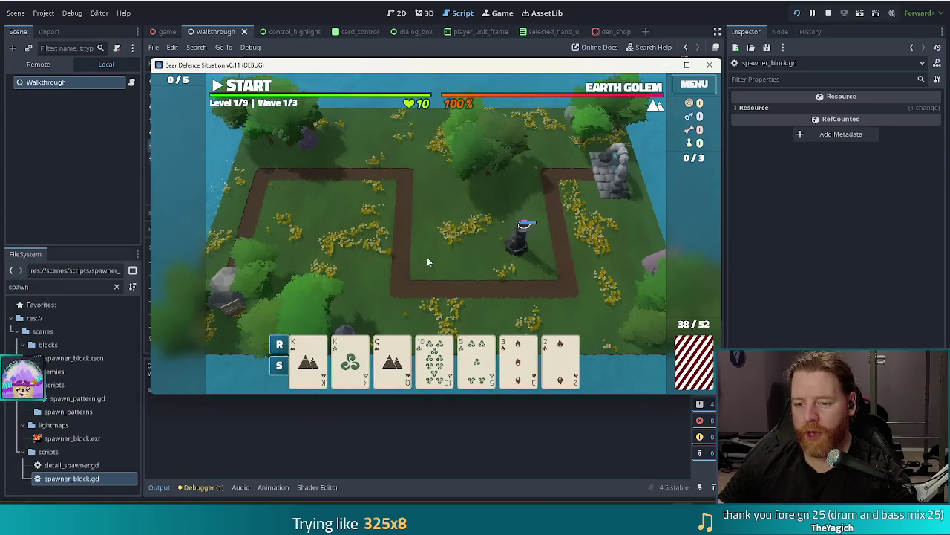
{"action": "left_click", "coordinate": [308, 360]}
{"action": "left_click", "coordinate": [352, 359]}
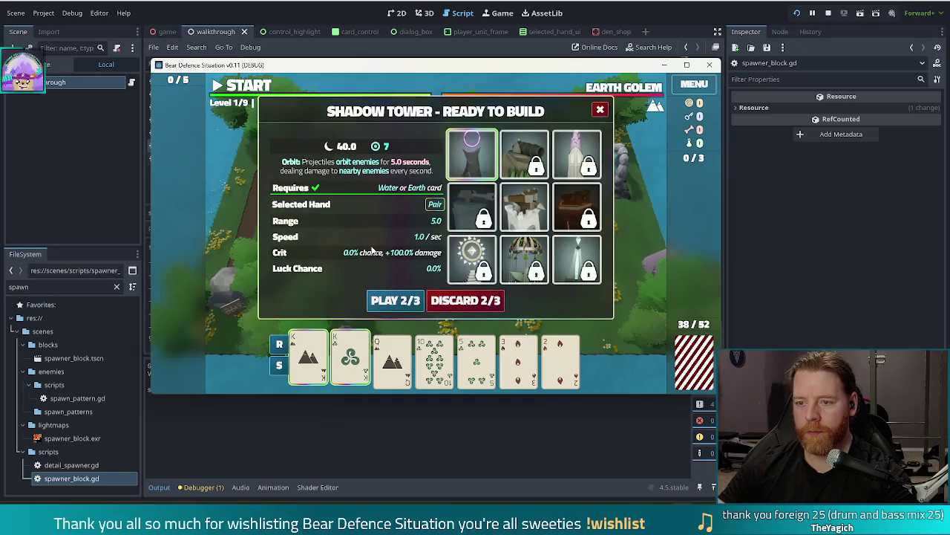
{"action": "left_click", "coordinate": [396, 303]}
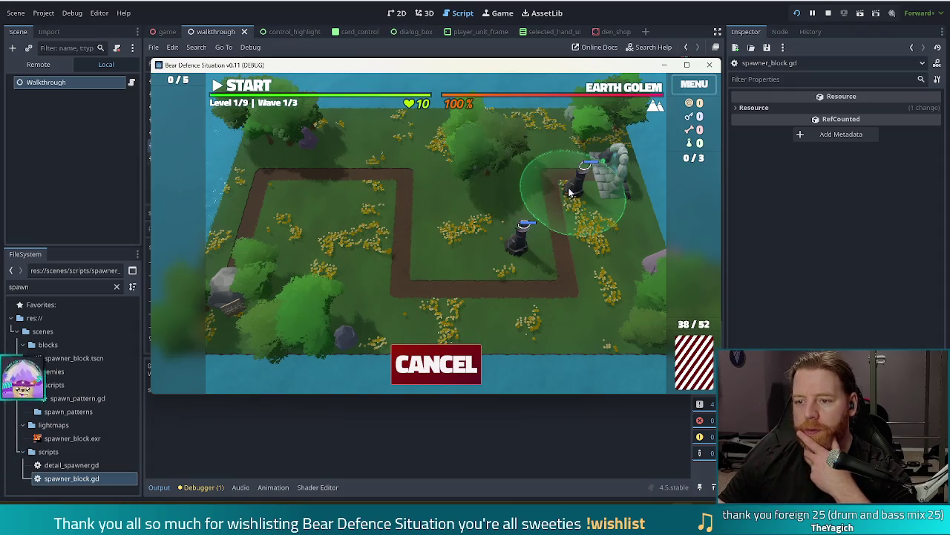
{"action": "left_click", "coordinate": [570, 192]}
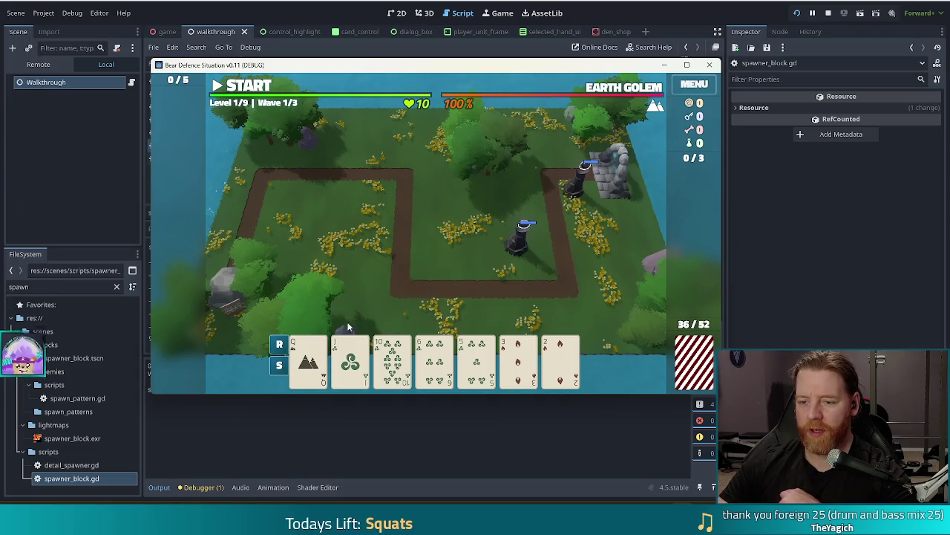
- Discard the 6 of Wind, play the pair of nines for a mid-map Shadow Tower, and start the wave
{"action": "mouse_move", "coordinate": [381, 367]}
{"action": "left_click", "coordinate": [434, 358]}
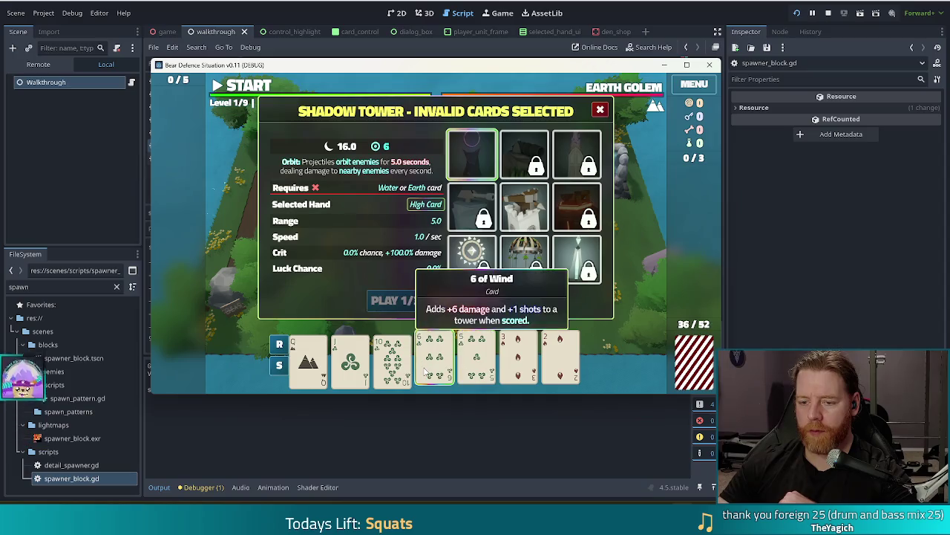
{"action": "left_click", "coordinate": [483, 301]}
{"action": "left_click", "coordinate": [435, 358]}
{"action": "left_click", "coordinate": [476, 357]}
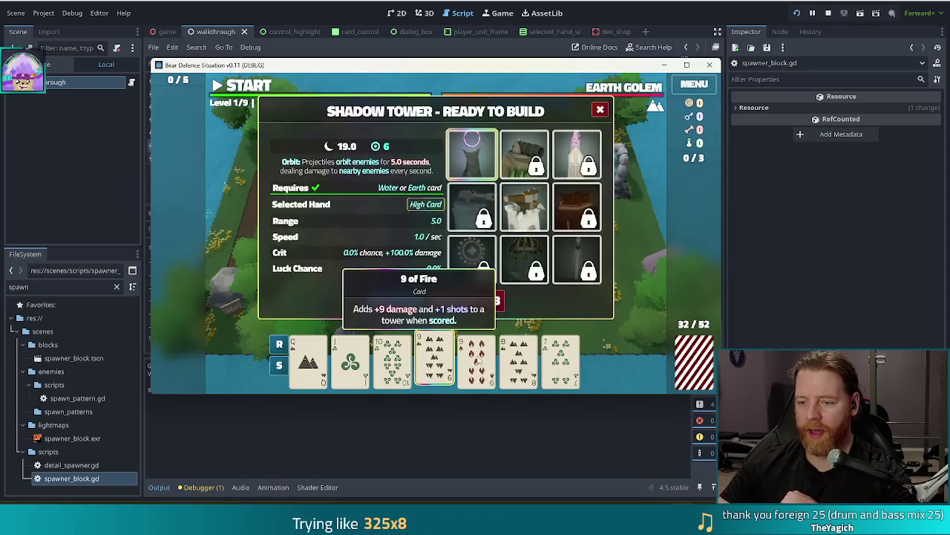
{"action": "left_click", "coordinate": [396, 300]}
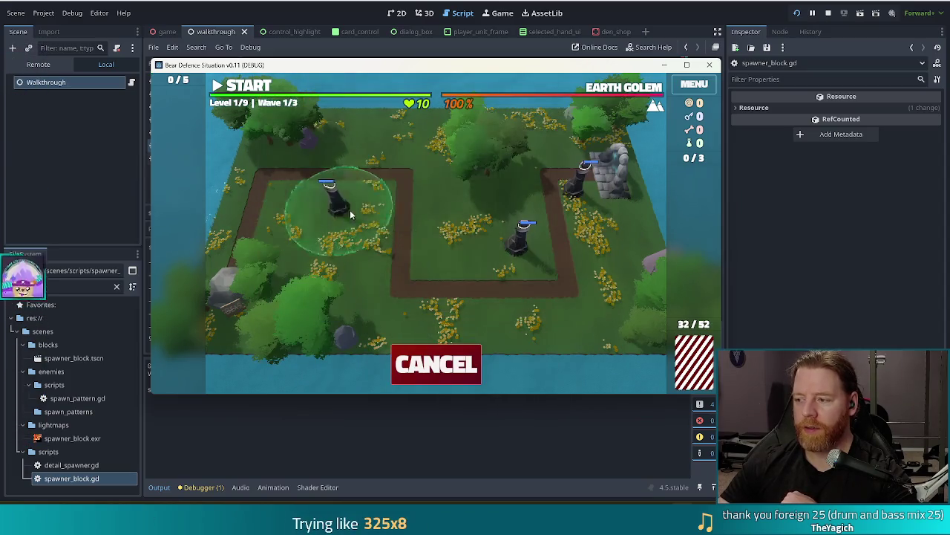
{"action": "left_click", "coordinate": [441, 248]}
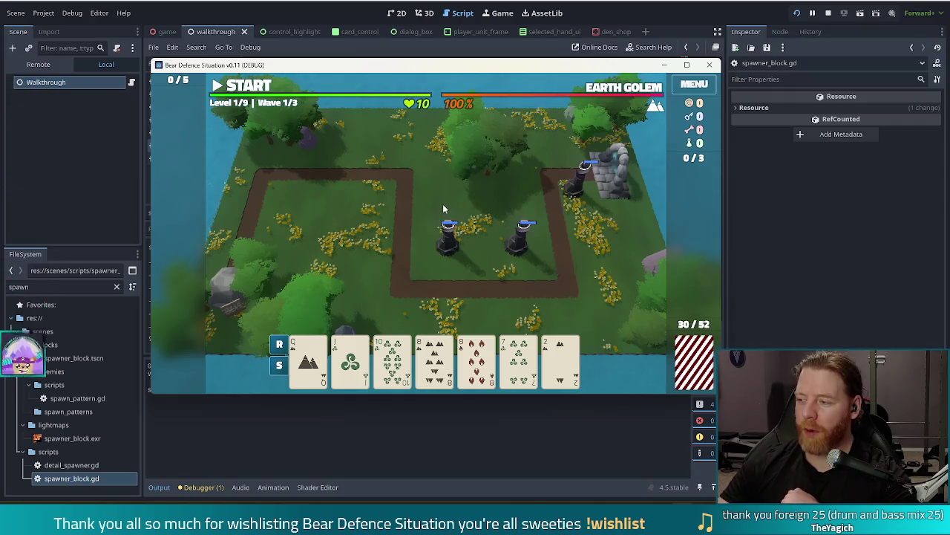
{"action": "left_click", "coordinate": [246, 87]}
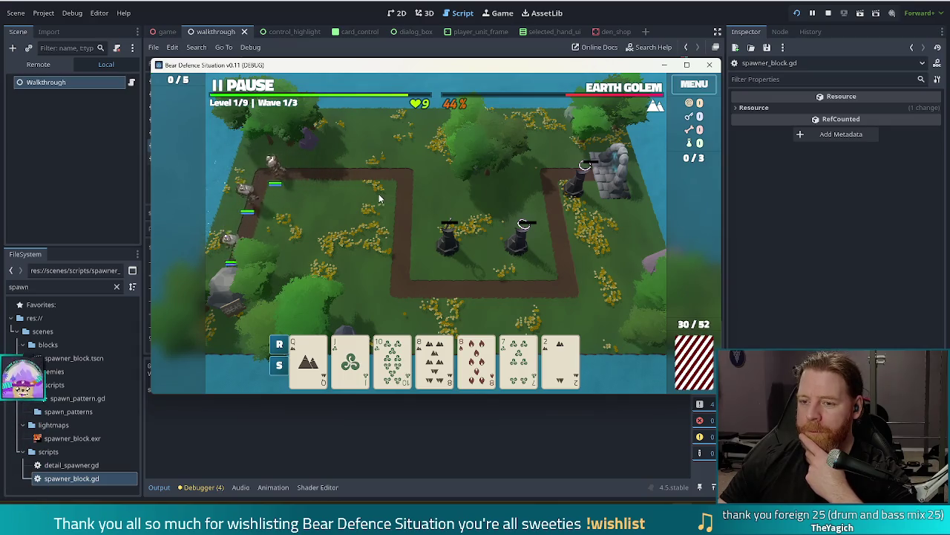
- Inspect the Shadow Tower's details, clear the wave results, and restart the game
{"action": "left_click", "coordinate": [446, 240]}
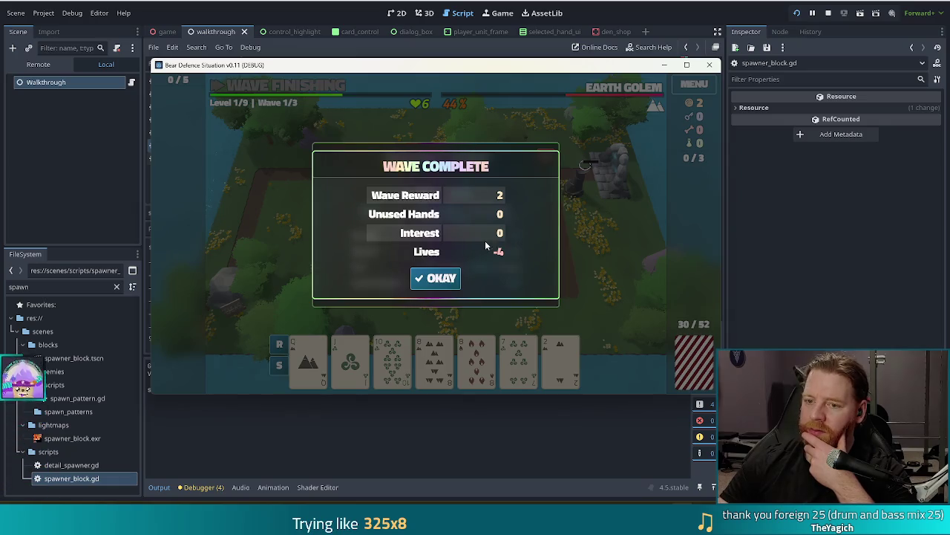
{"action": "left_click", "coordinate": [439, 277]}
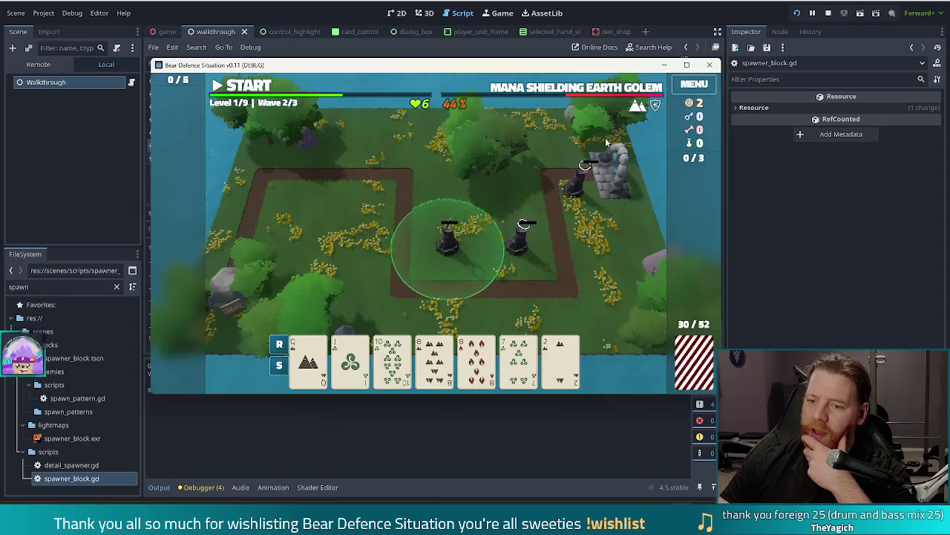
{"action": "left_click", "coordinate": [804, 14]}
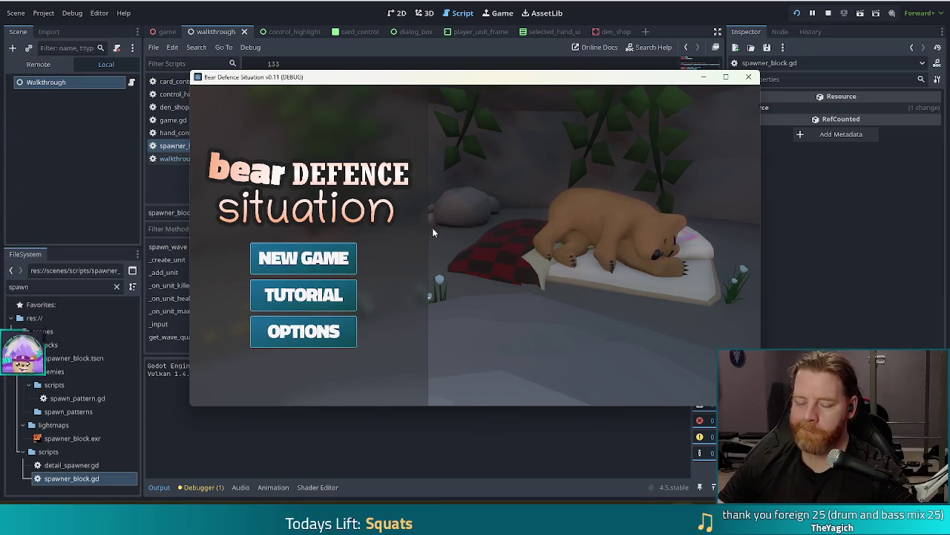
- Start a new game from the title menu
{"action": "left_click", "coordinate": [332, 261]}
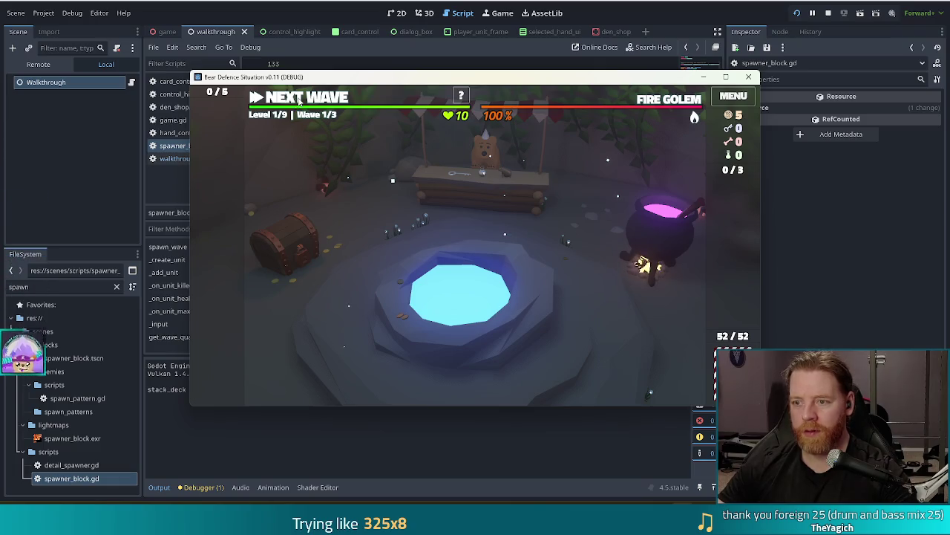
- Pair the Kings of Fire and Water, get a key via set_keys 1, build a Shadow Tower by the portal, start the wave
{"action": "left_click", "coordinate": [299, 100]}
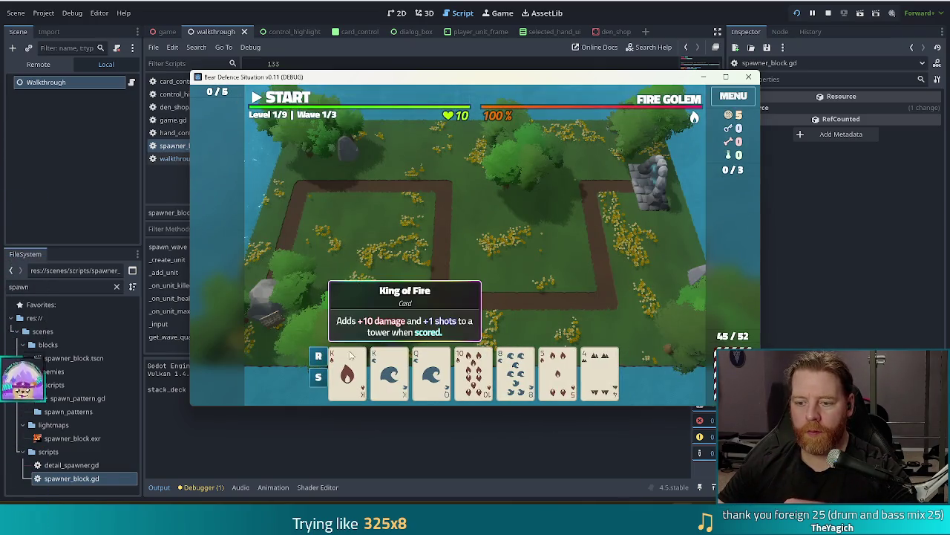
{"action": "left_click", "coordinate": [347, 371]}
{"action": "left_click", "coordinate": [389, 372]}
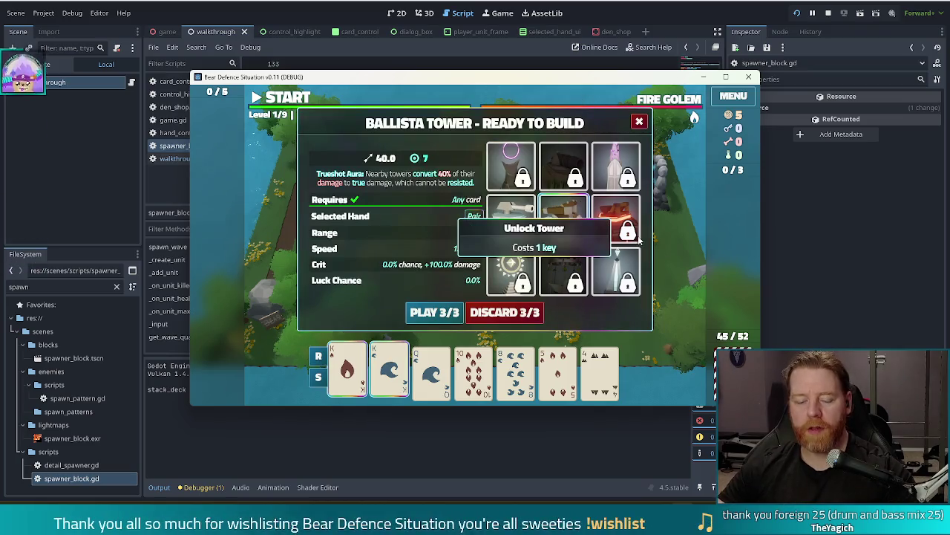
{"action": "key", "text": "grave"}
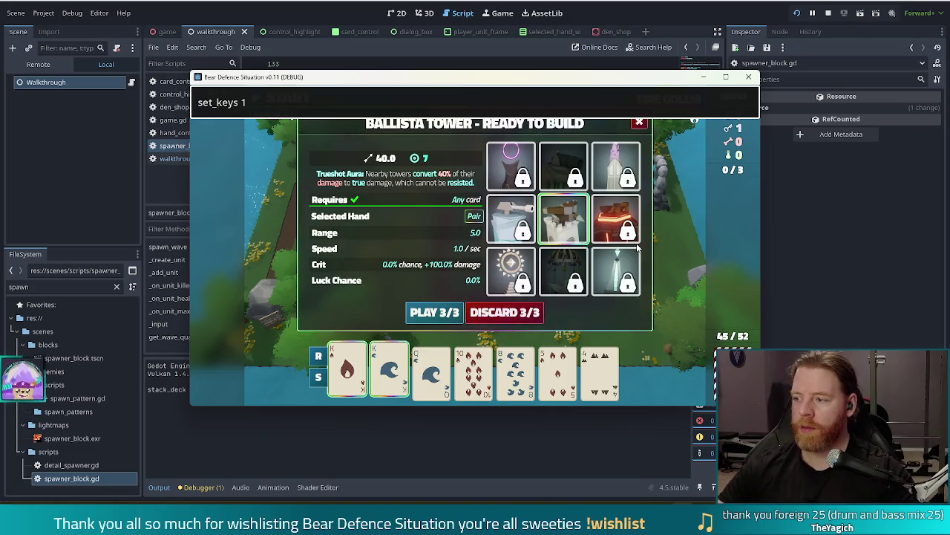
{"action": "key", "text": "Return"}
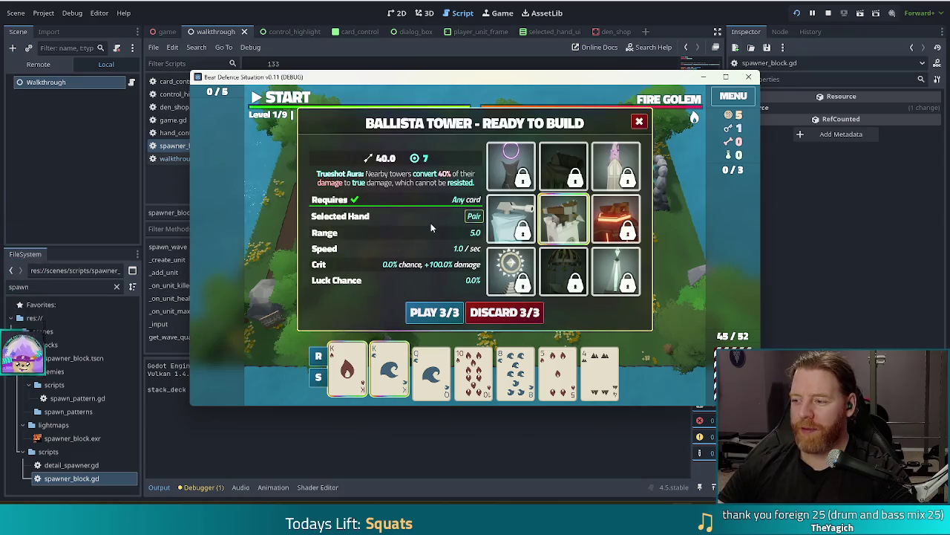
{"action": "left_click", "coordinate": [520, 178]}
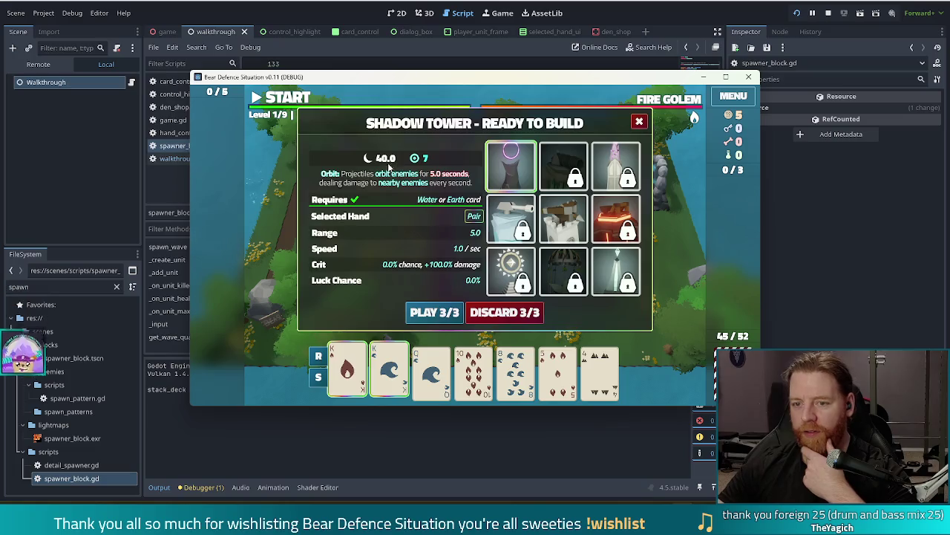
{"action": "left_click", "coordinate": [432, 312]}
{"action": "left_click", "coordinate": [611, 211]}
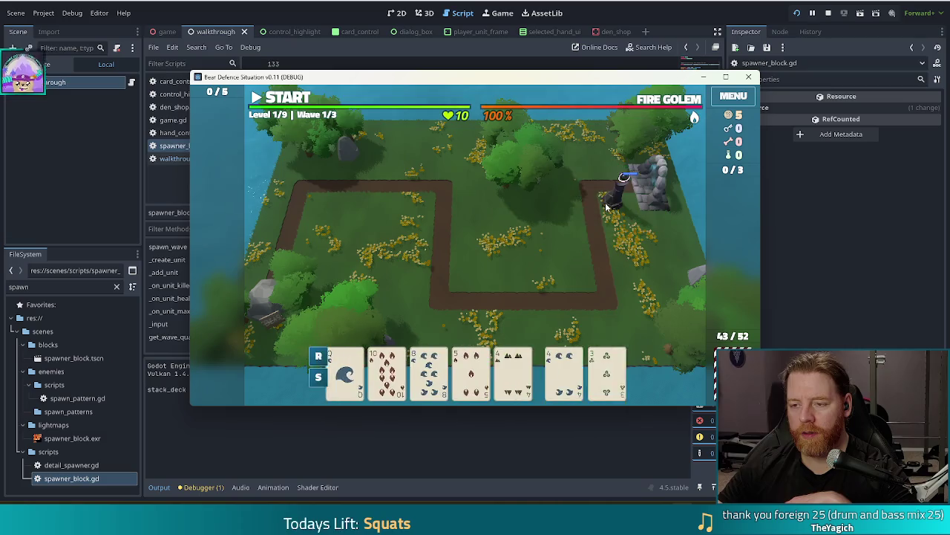
{"action": "left_click", "coordinate": [272, 98]}
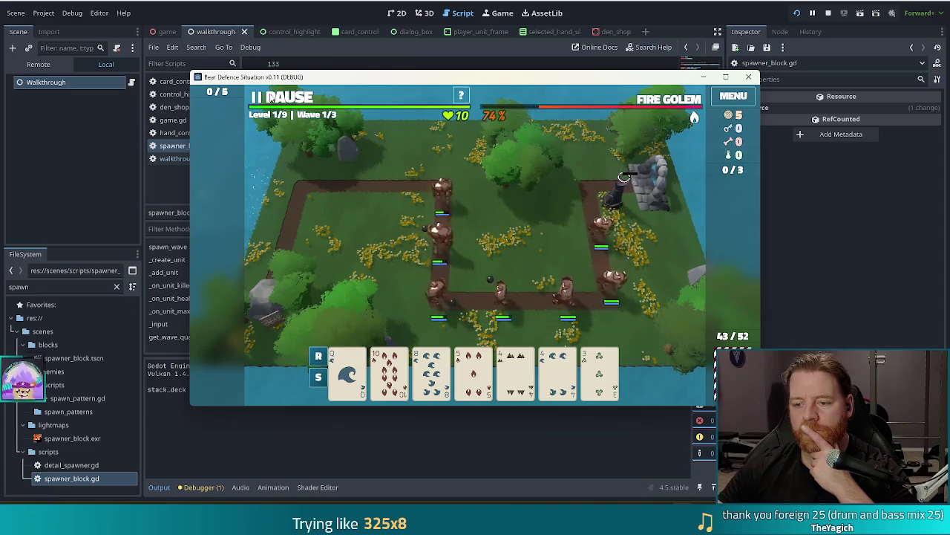
- Pause the game and discard unwanted cards for fresh ones
{"action": "left_click", "coordinate": [271, 97]}
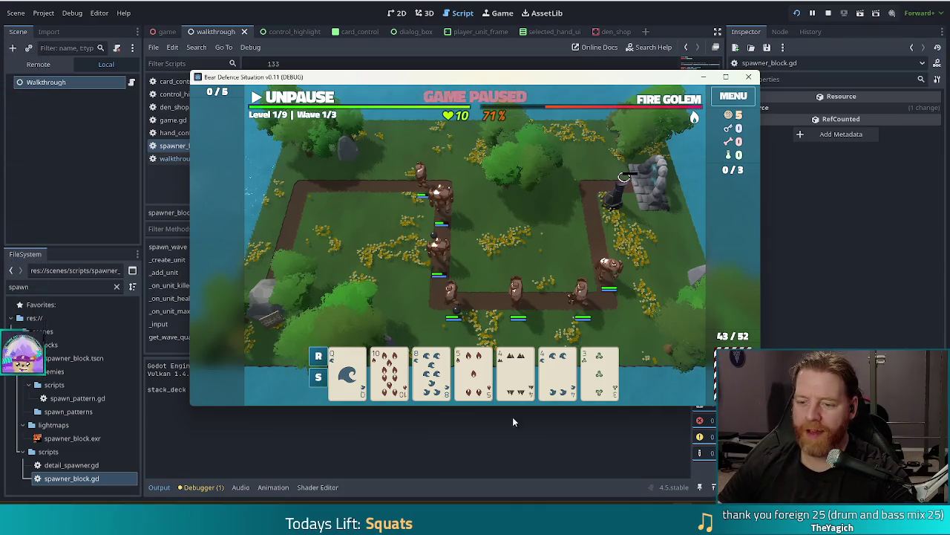
{"action": "left_click", "coordinate": [557, 371]}
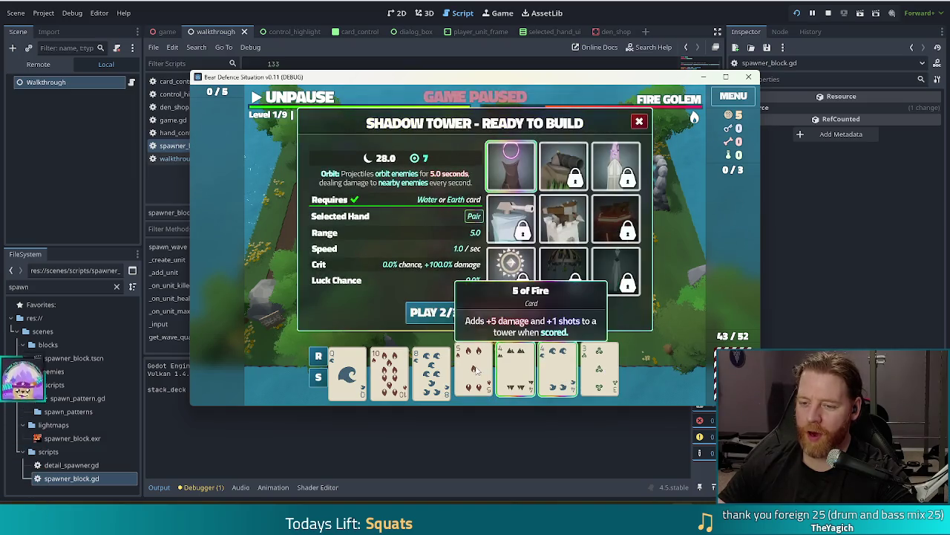
{"action": "left_click", "coordinate": [524, 318]}
{"action": "left_click", "coordinate": [518, 367]}
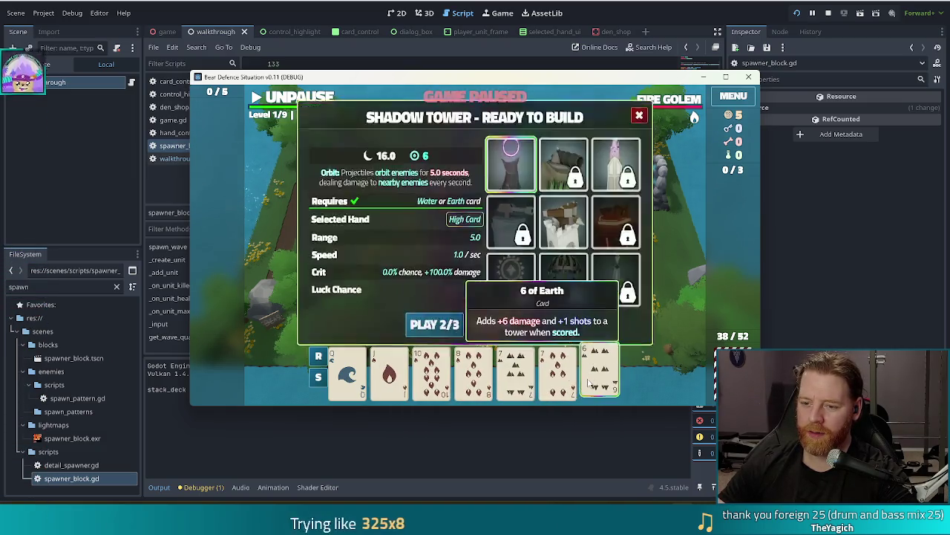
{"action": "left_click", "coordinate": [523, 316]}
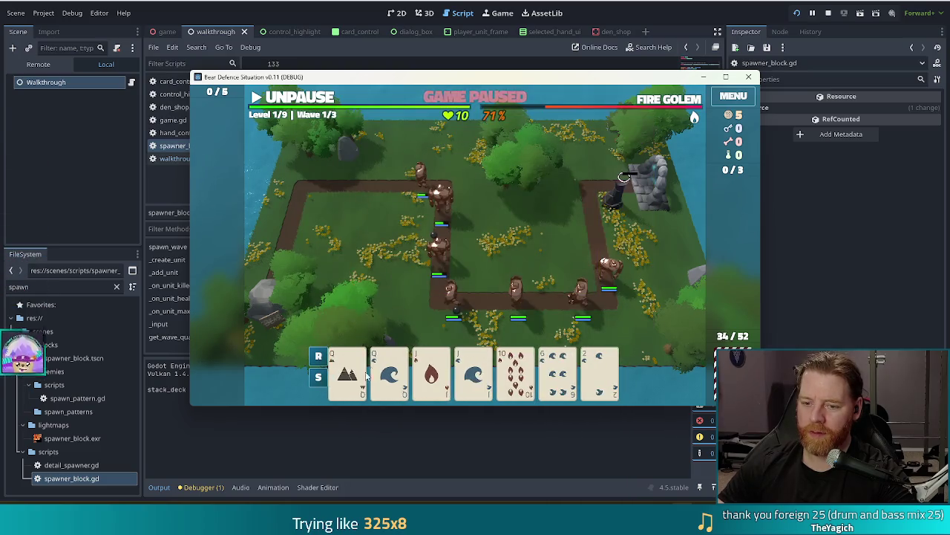
- Build a Shadow Tower beside the path from the Queen of Earth and Queen of Water pair
{"action": "left_click", "coordinate": [347, 371]}
{"action": "left_click", "coordinate": [390, 371]}
{"action": "left_click", "coordinate": [441, 312]}
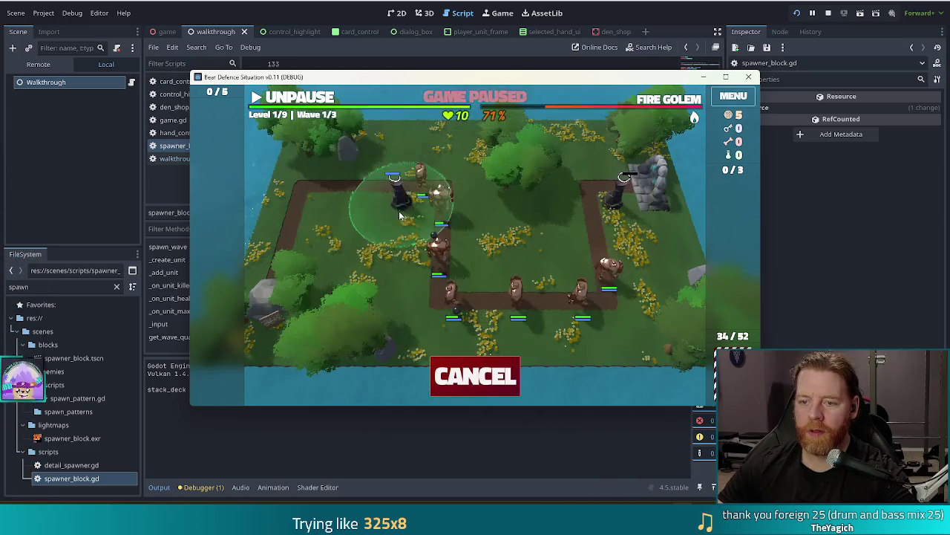
{"action": "left_click", "coordinate": [420, 197]}
- Build a second tower from the Jack pair by the lower path, resume, then stop the game
{"action": "left_click", "coordinate": [392, 367]}
{"action": "left_click", "coordinate": [431, 371]}
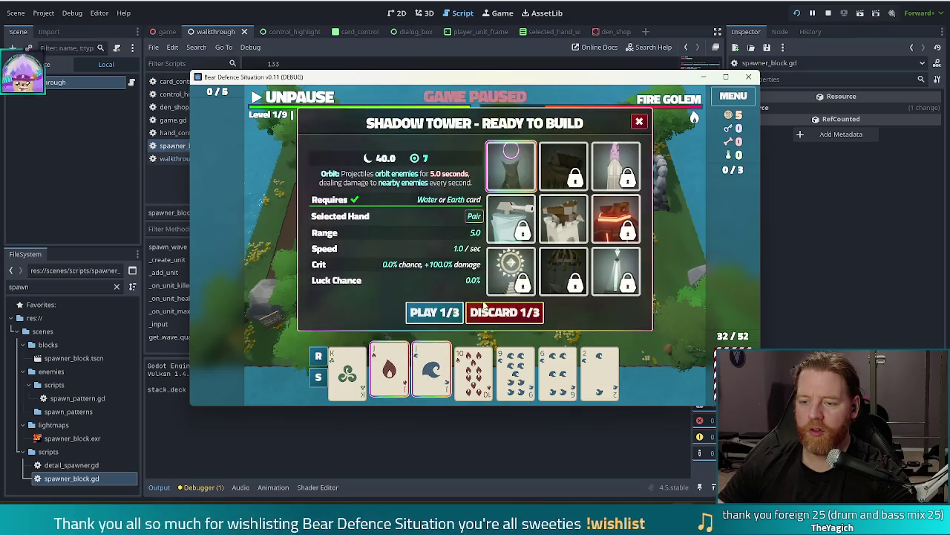
{"action": "left_click", "coordinate": [438, 313]}
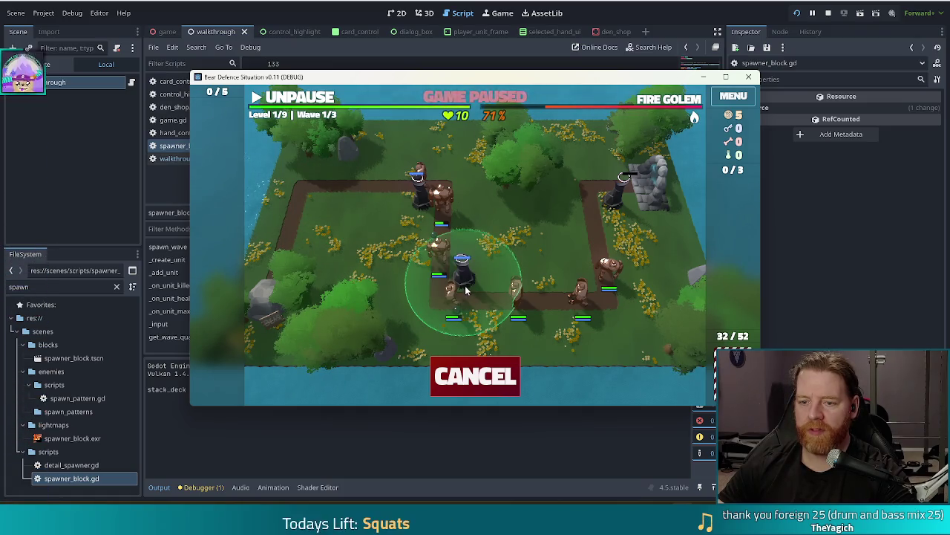
{"action": "left_click", "coordinate": [465, 290]}
{"action": "left_click", "coordinate": [301, 98]}
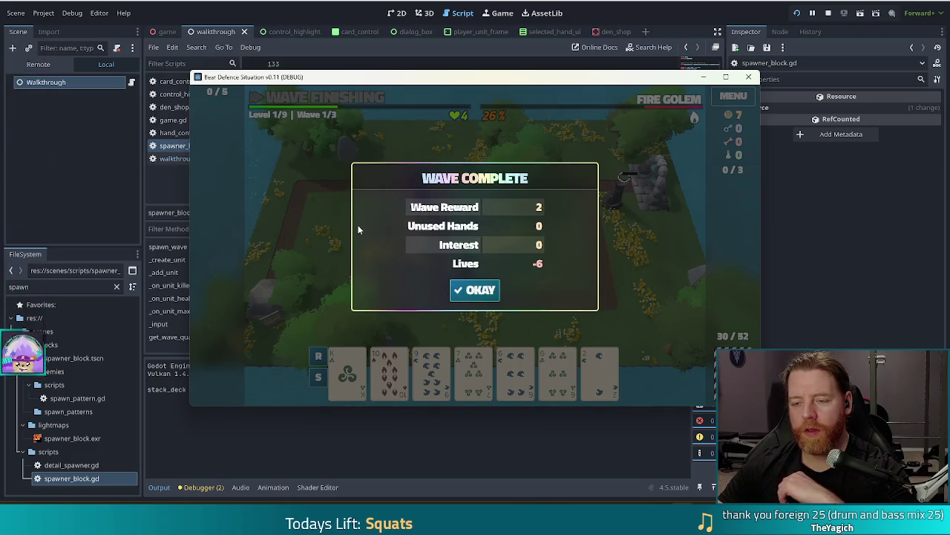
{"action": "left_click", "coordinate": [830, 13]}
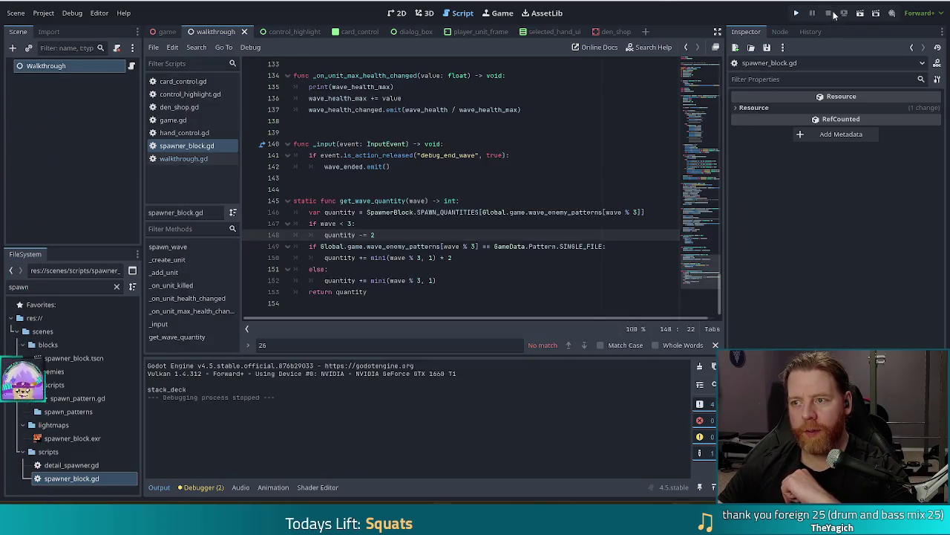
- Relaunch Bear Defence Situation and start a new game at Level 1, Wave 1/3
{"action": "left_click", "coordinate": [798, 14]}
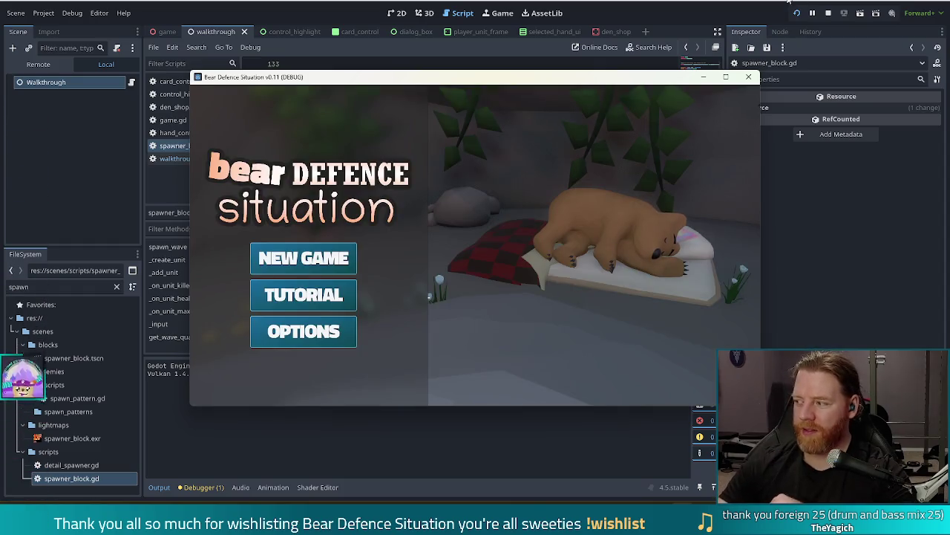
{"action": "left_click", "coordinate": [341, 256]}
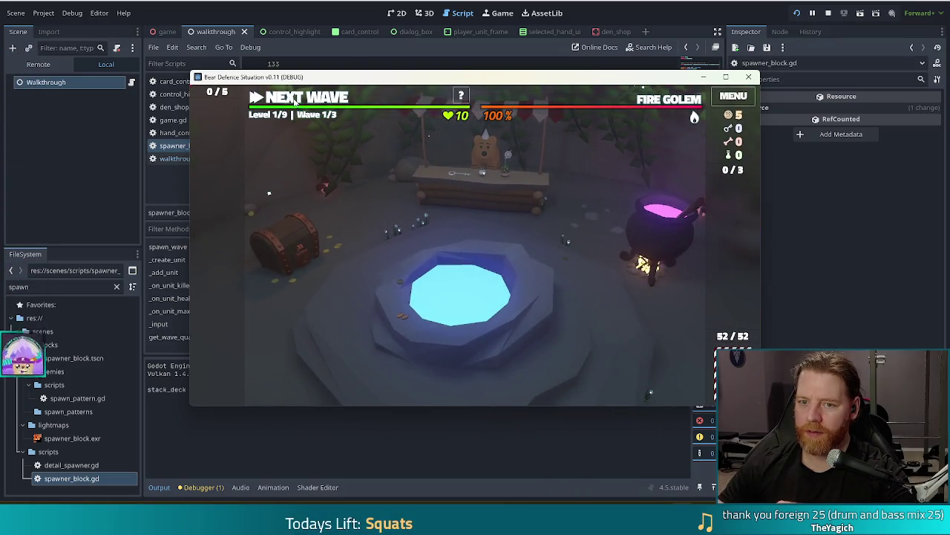
- Buy the Key from the shop at the counter and return to the map
{"action": "mouse_move", "coordinate": [699, 125]}
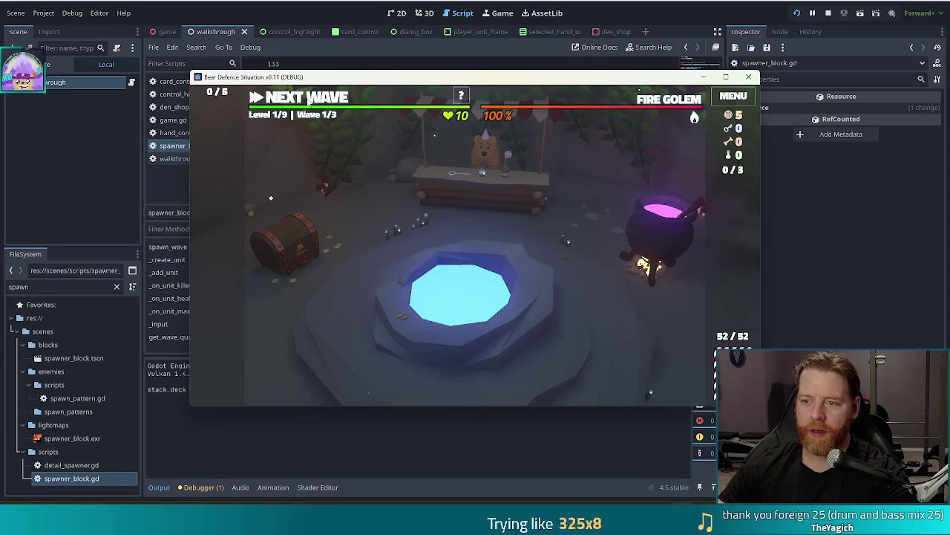
{"action": "left_click", "coordinate": [423, 199]}
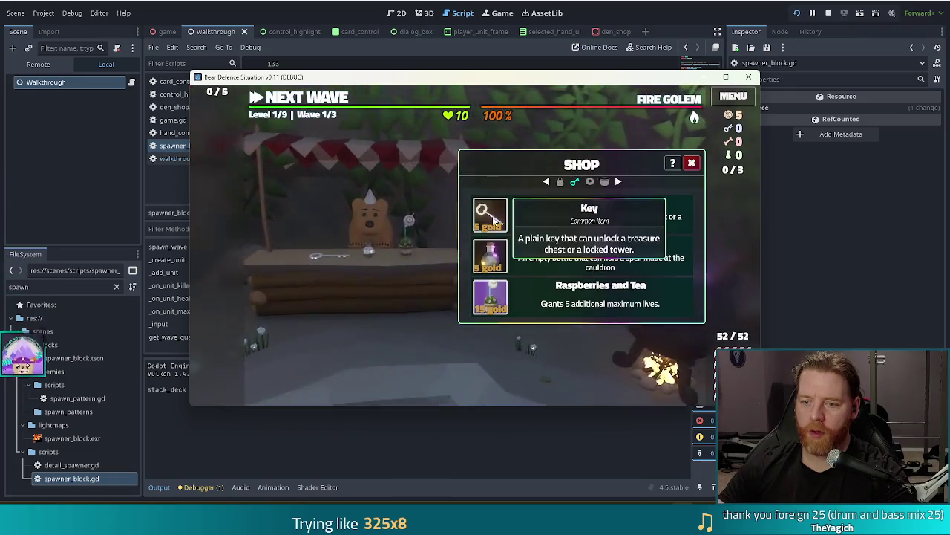
{"action": "left_click", "coordinate": [491, 215]}
{"action": "left_click", "coordinate": [692, 165]}
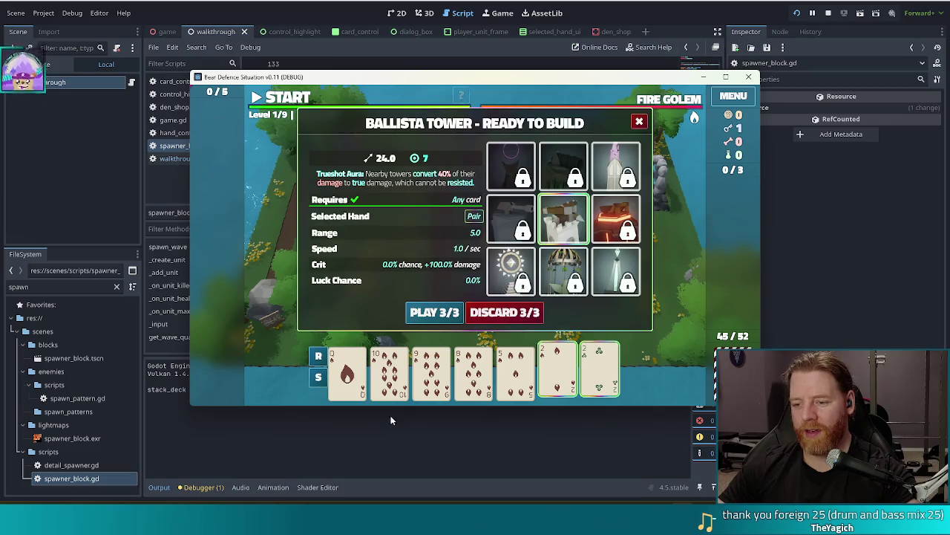
- Unlock the Arcane Tower with the key and place two Arcane Towers by the path
{"action": "left_click", "coordinate": [629, 180]}
{"action": "left_click", "coordinate": [434, 312]}
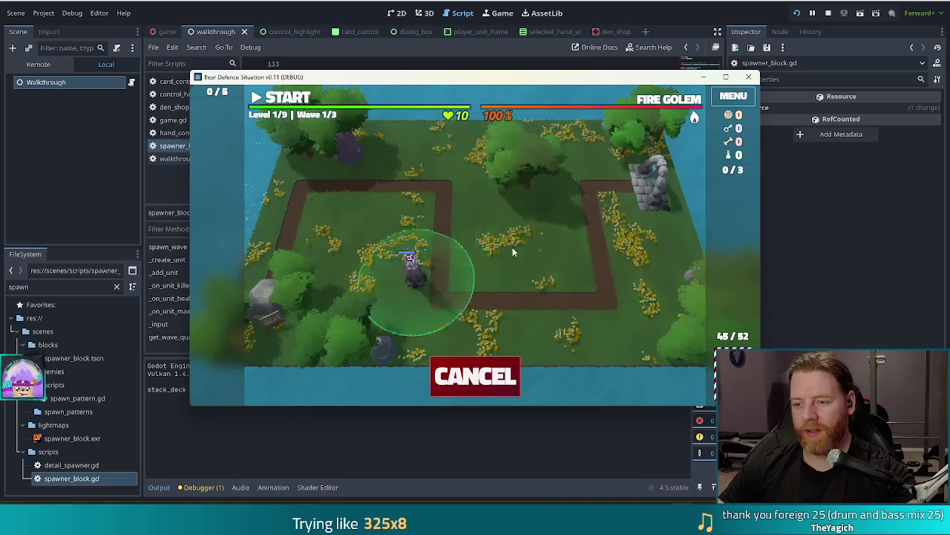
{"action": "left_click", "coordinate": [559, 258]}
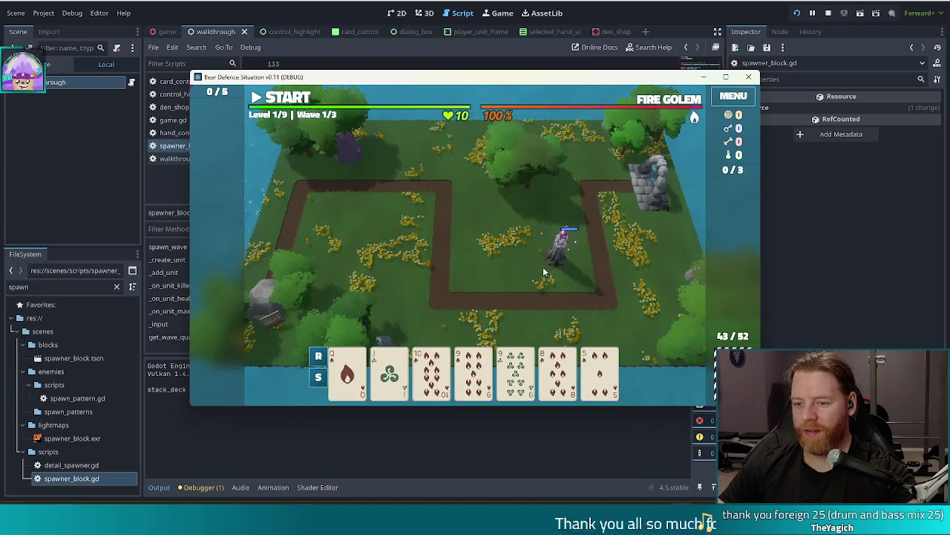
{"action": "left_click", "coordinate": [545, 331]}
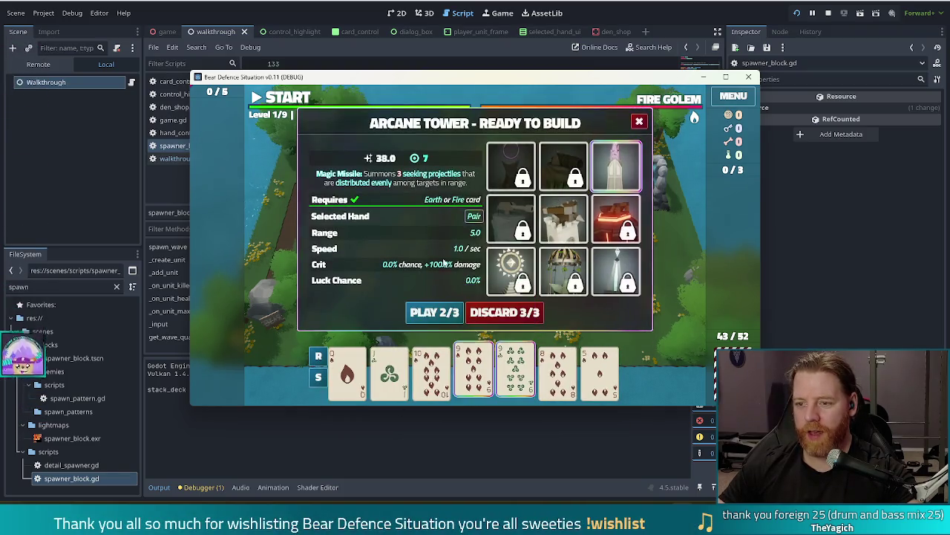
{"action": "left_click", "coordinate": [435, 312]}
{"action": "left_click", "coordinate": [481, 270]}
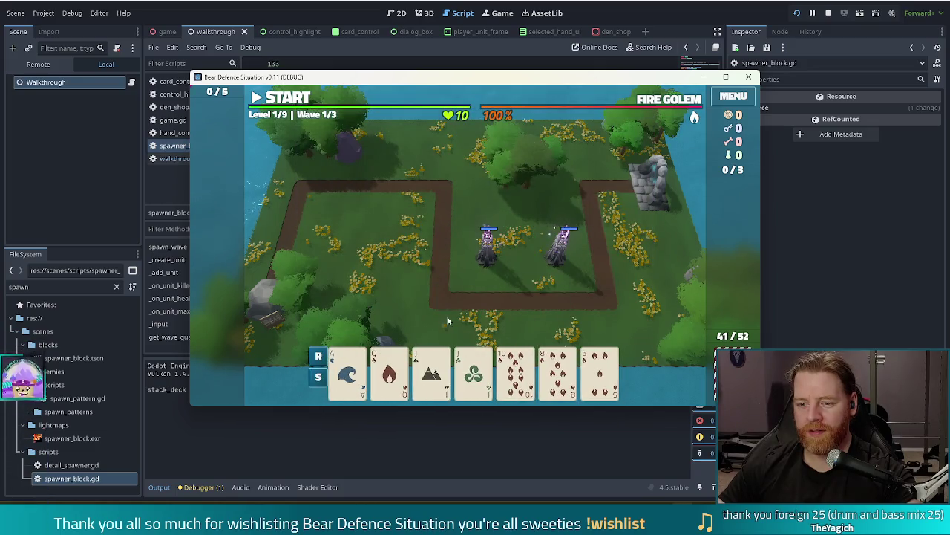
- Place a third Arcane Tower from the Jack pair and clear wave 1
{"action": "left_click", "coordinate": [449, 322]}
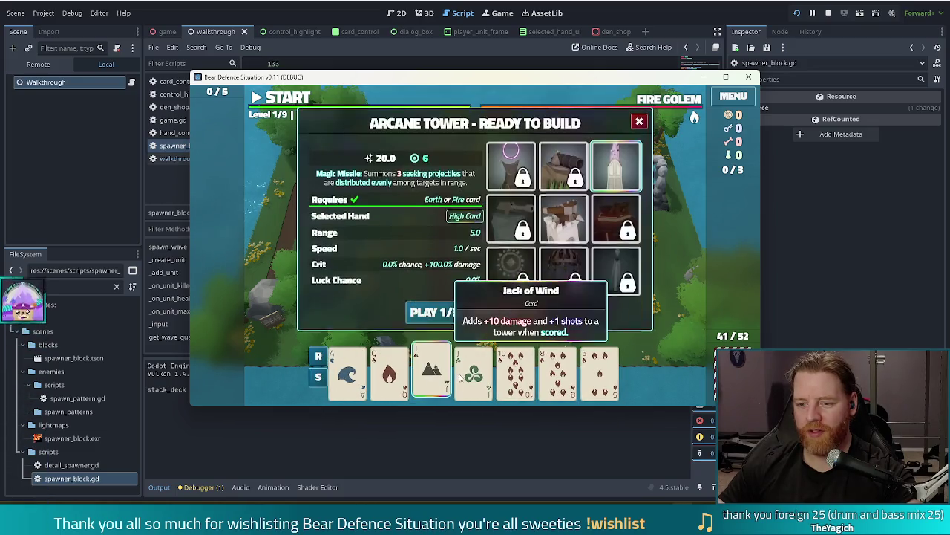
{"action": "left_click", "coordinate": [435, 311]}
{"action": "left_click", "coordinate": [408, 220]}
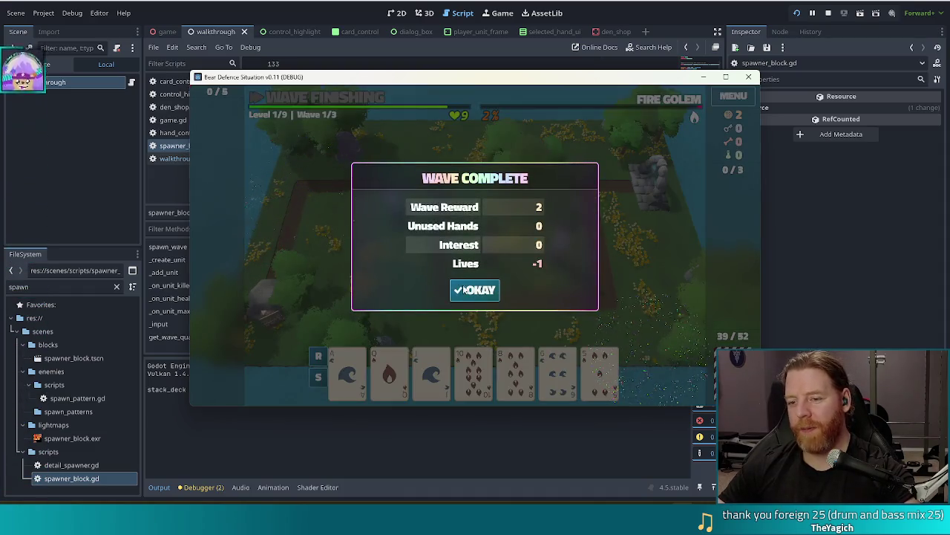
{"action": "left_click", "coordinate": [480, 291]}
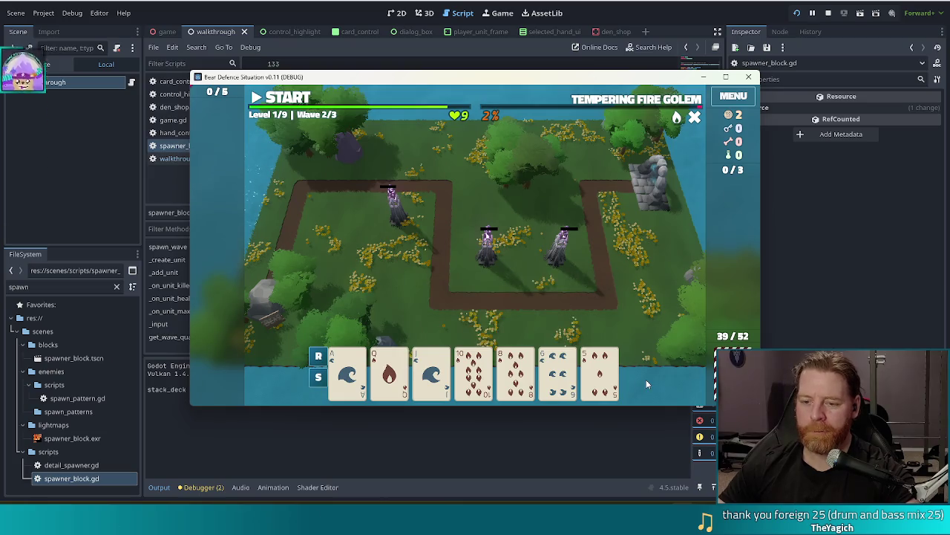
{"action": "left_click", "coordinate": [609, 384]}
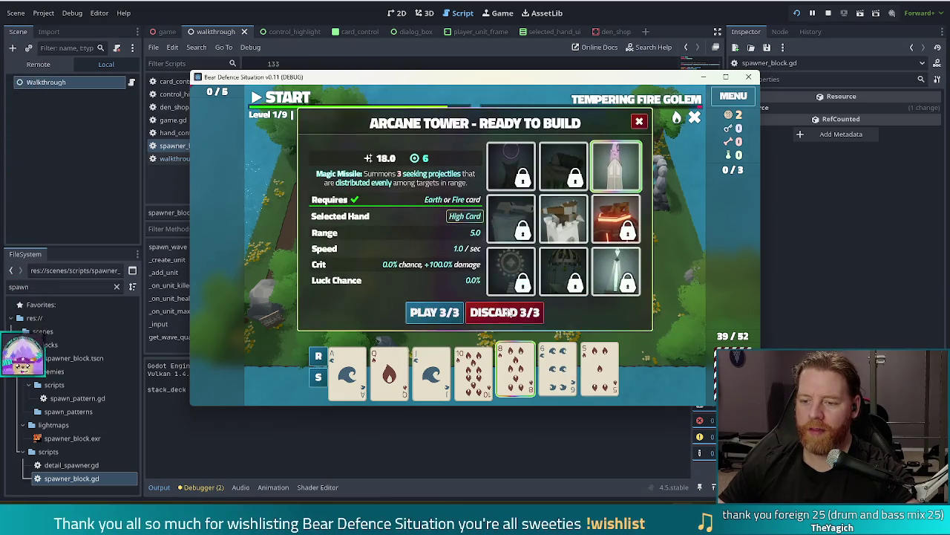
- Discard the 9, 7 and 6 of Earth, then build a Ballista Tower from two Aces on the right
{"action": "left_click", "coordinate": [512, 313]}
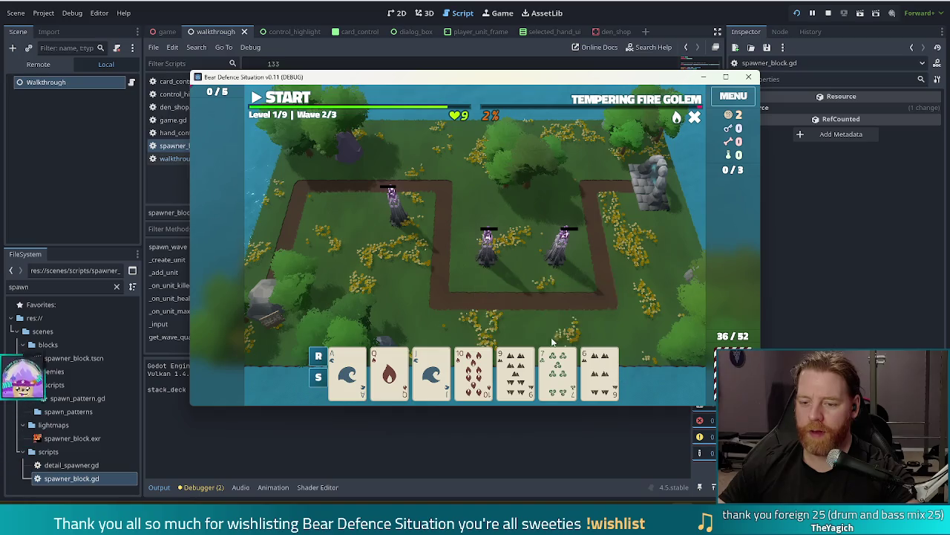
{"action": "left_click", "coordinate": [603, 373]}
{"action": "left_click", "coordinate": [558, 373]}
{"action": "left_click", "coordinate": [516, 373]}
{"action": "left_click", "coordinate": [505, 312]}
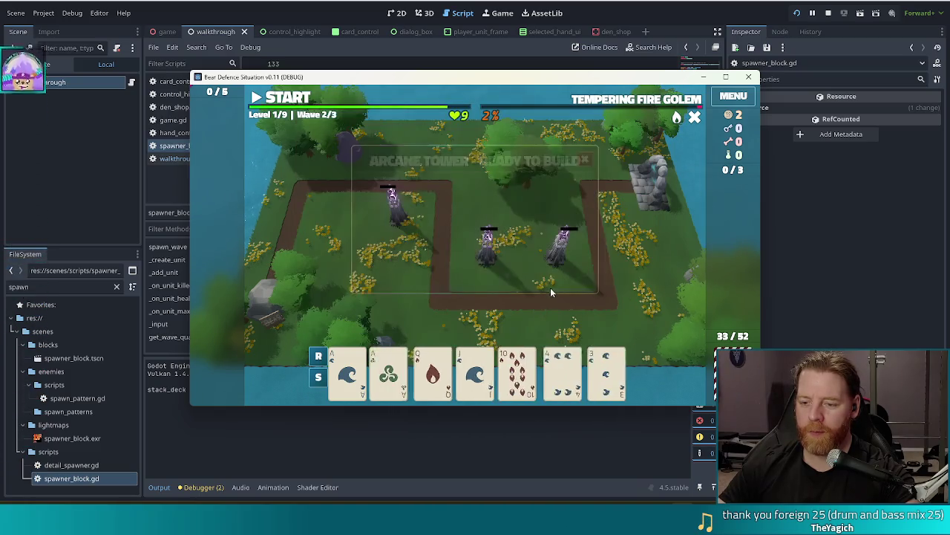
{"action": "left_click", "coordinate": [347, 374]}
{"action": "left_click", "coordinate": [389, 374]}
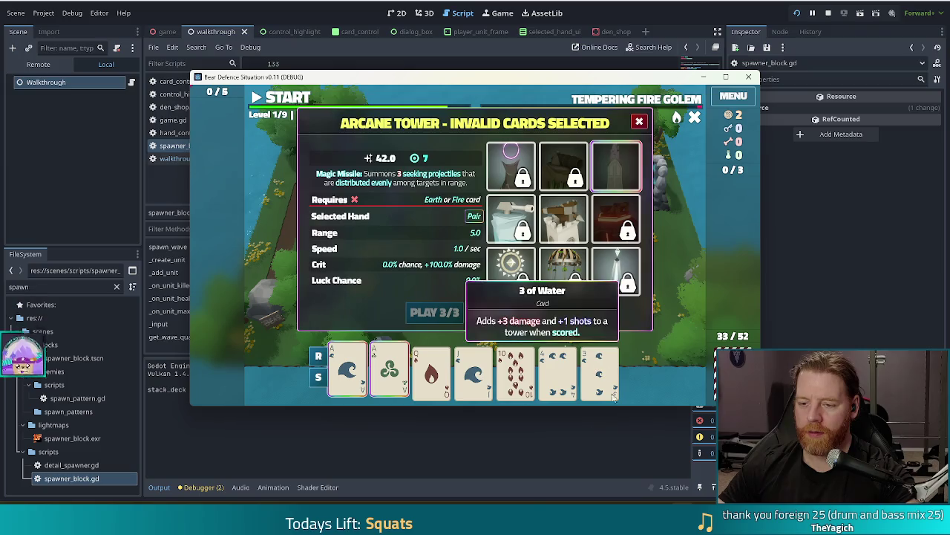
{"action": "left_click", "coordinate": [545, 231]}
{"action": "left_click", "coordinate": [434, 312]}
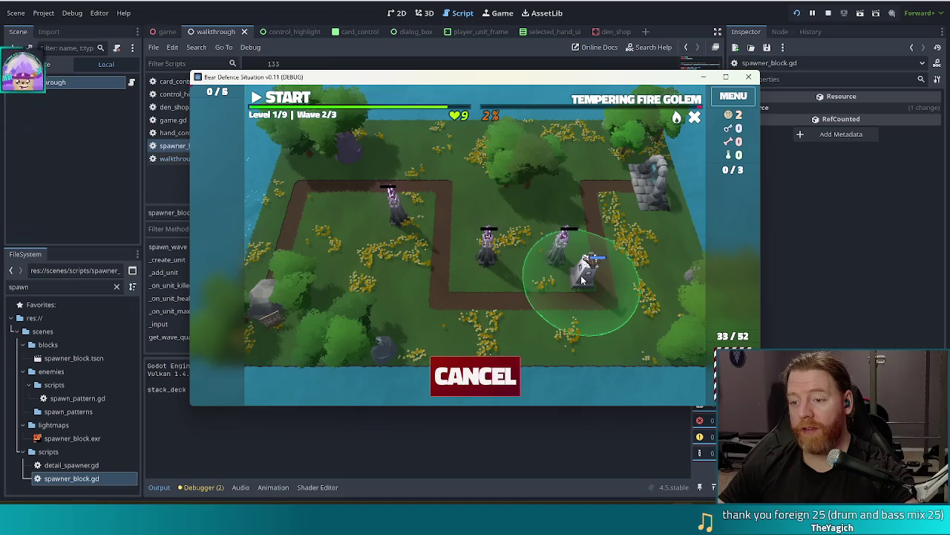
{"action": "left_click", "coordinate": [581, 278]}
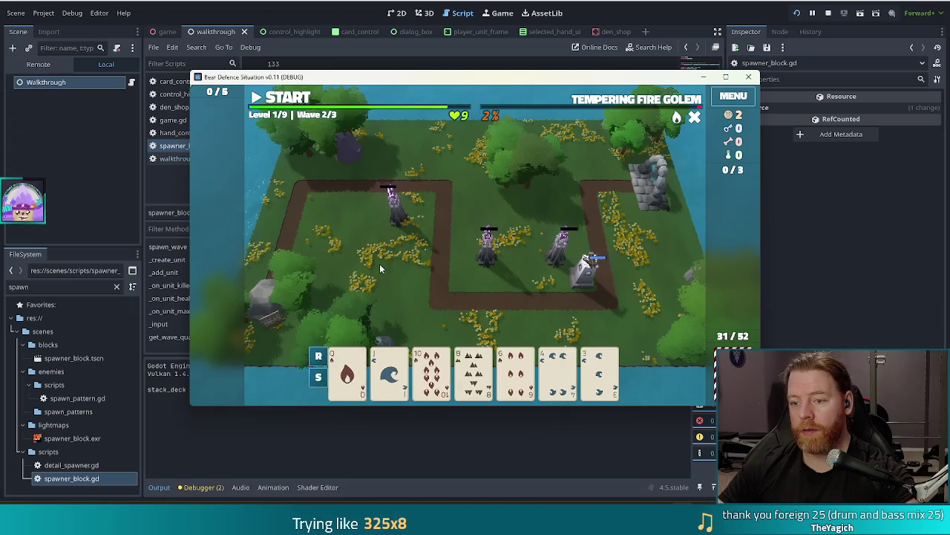
- Discard the 8 and build another ballista at the path corner
{"action": "left_click", "coordinate": [482, 382]}
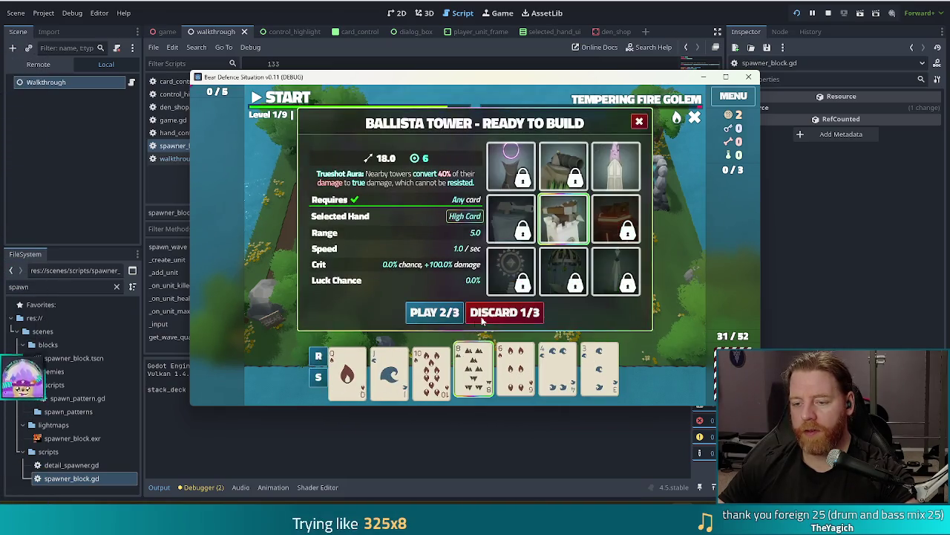
{"action": "left_click", "coordinate": [481, 317]}
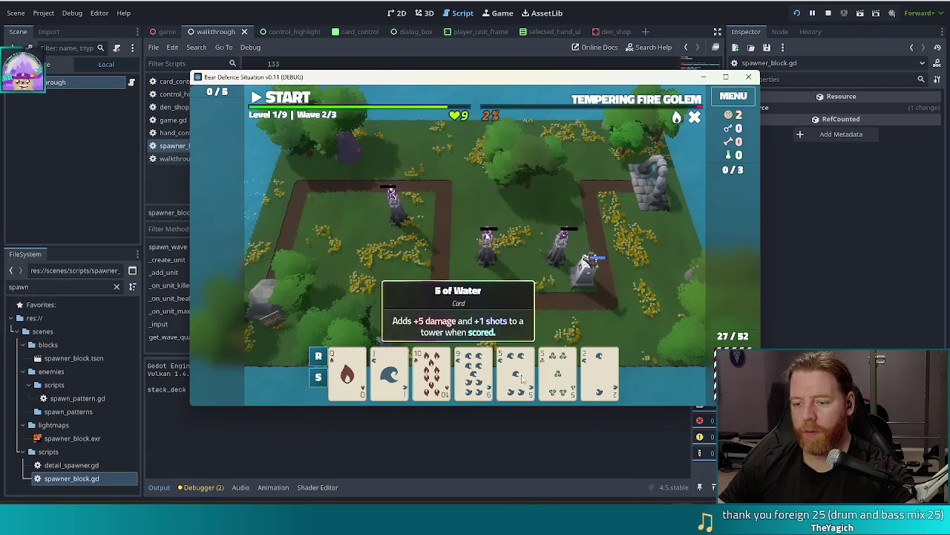
{"action": "left_click", "coordinate": [522, 379]}
{"action": "left_click", "coordinate": [437, 314]}
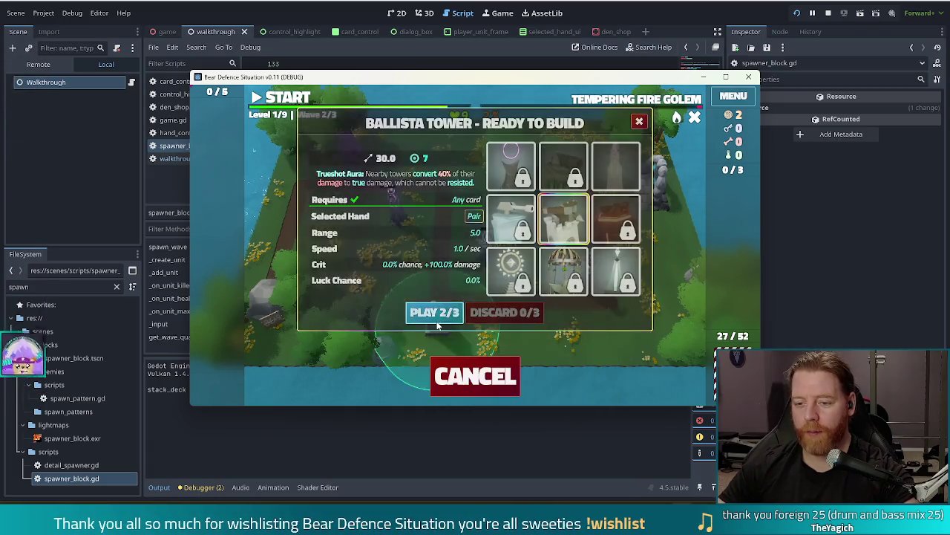
{"action": "left_click", "coordinate": [460, 279]}
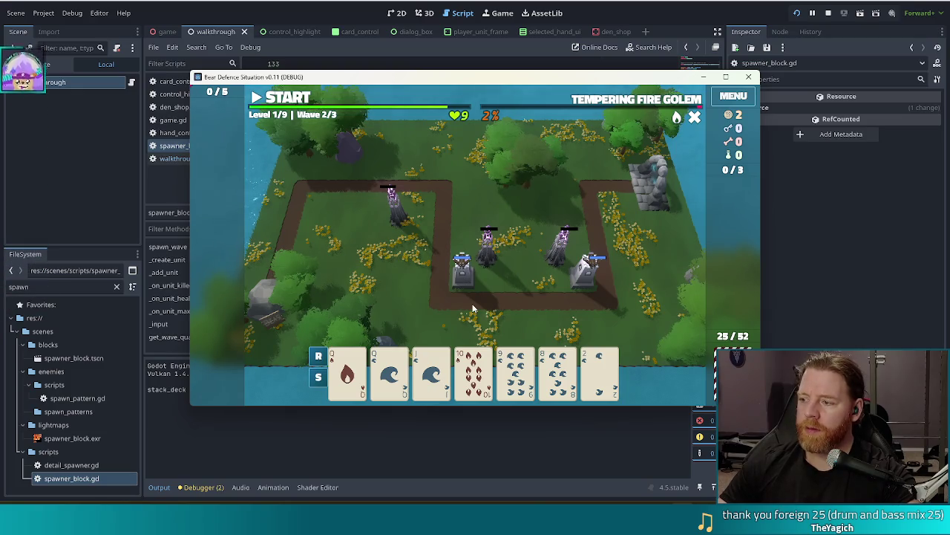
- Build a tower from the Queen pair in the upper-left, then play through wave 2
{"action": "left_click", "coordinate": [346, 368]}
{"action": "left_click", "coordinate": [385, 380]}
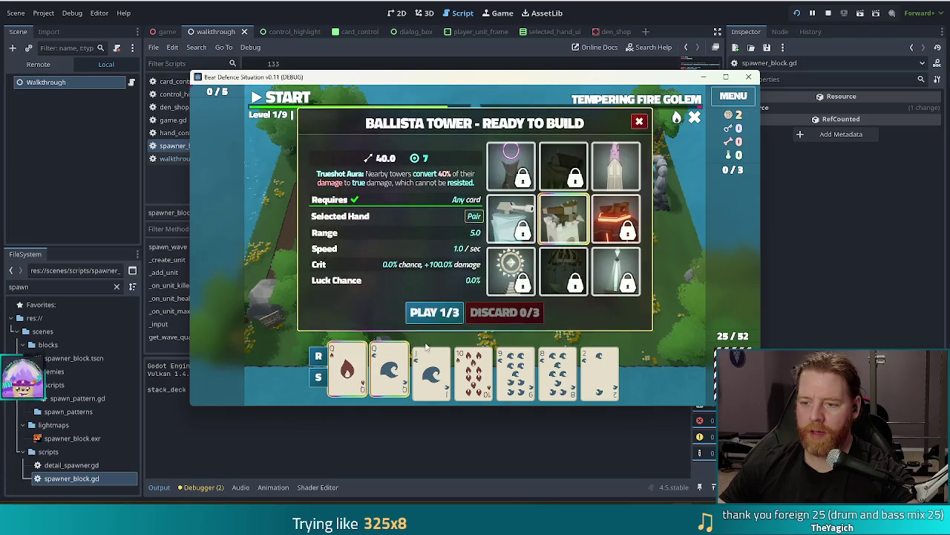
{"action": "left_click", "coordinate": [616, 165]}
{"action": "left_click", "coordinate": [434, 312]}
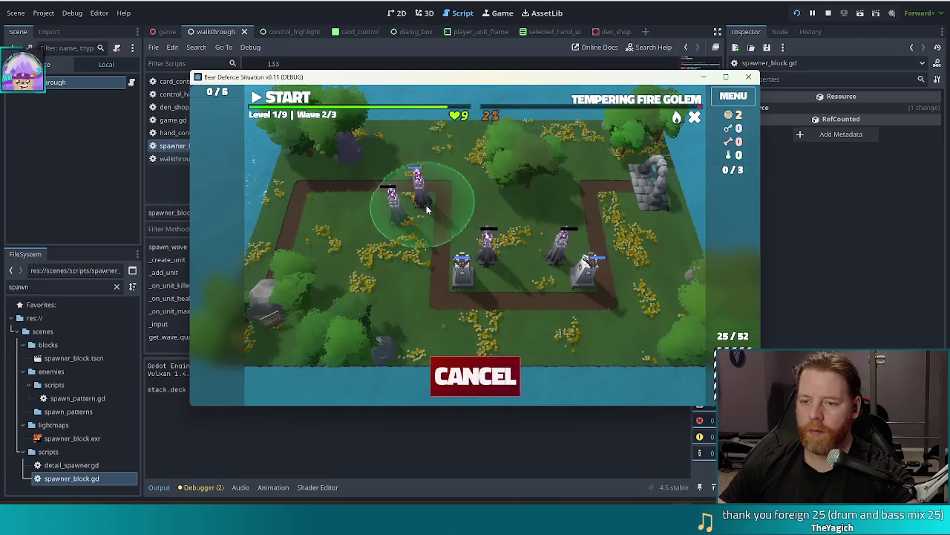
{"action": "left_click", "coordinate": [426, 206]}
{"action": "left_click", "coordinate": [283, 97]}
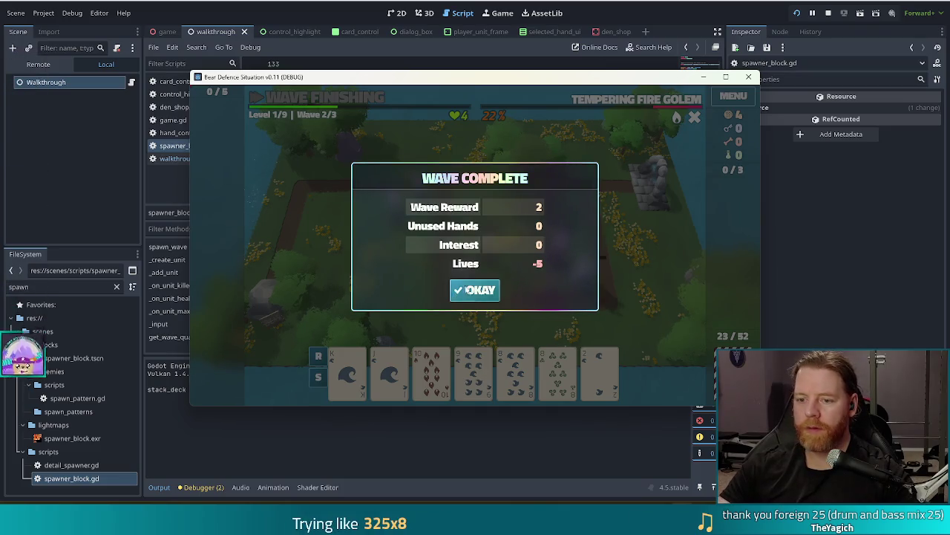
{"action": "left_click", "coordinate": [473, 285]}
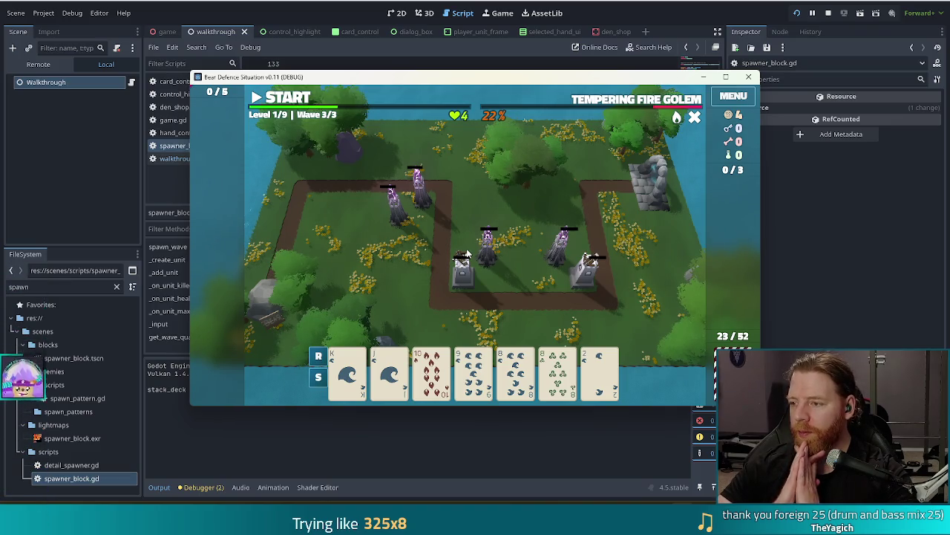
- Close the Bear Defence Situation debug window at Wave 3/3 to end the test run
{"action": "left_click", "coordinate": [748, 77]}
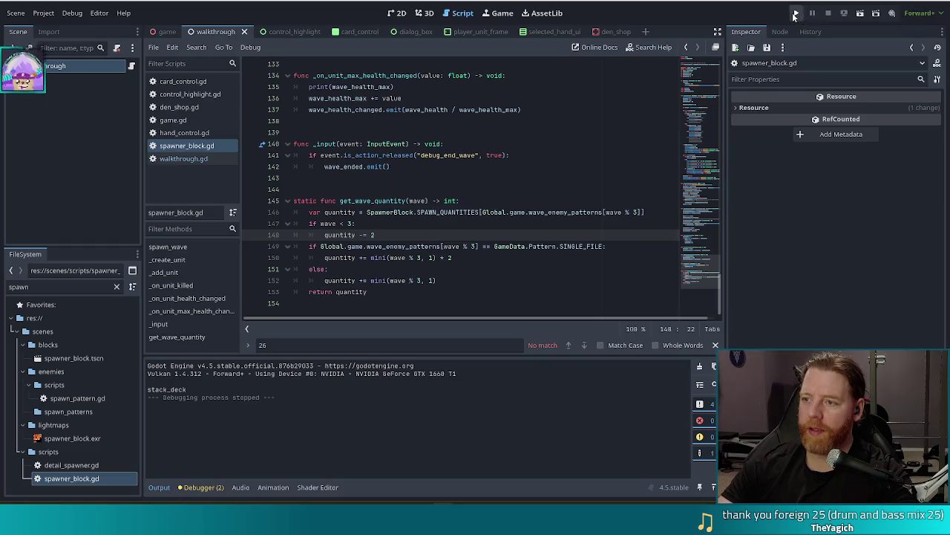
- Relaunch the game with F5 and clear Earth Golem wave 1 keeping all 10 lives
{"action": "key", "text": "F5"}
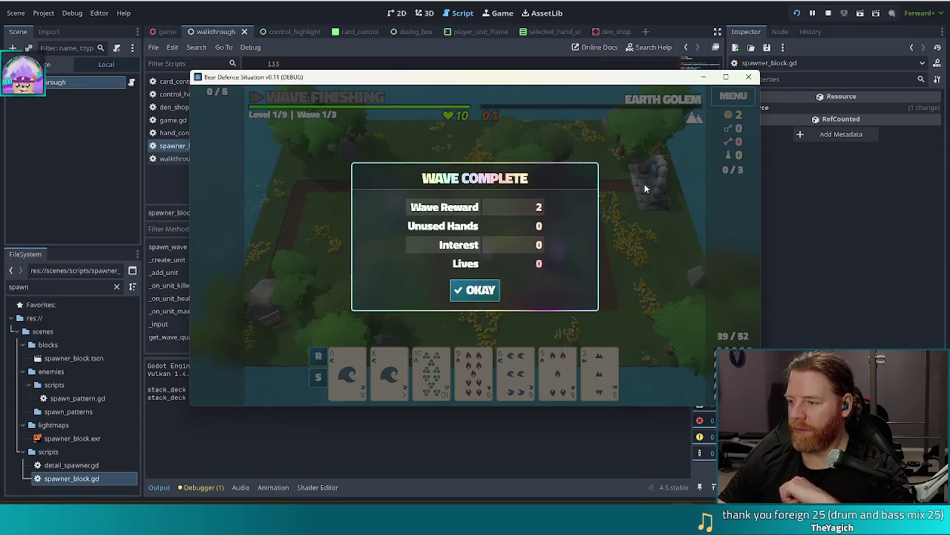
{"action": "left_click", "coordinate": [481, 291]}
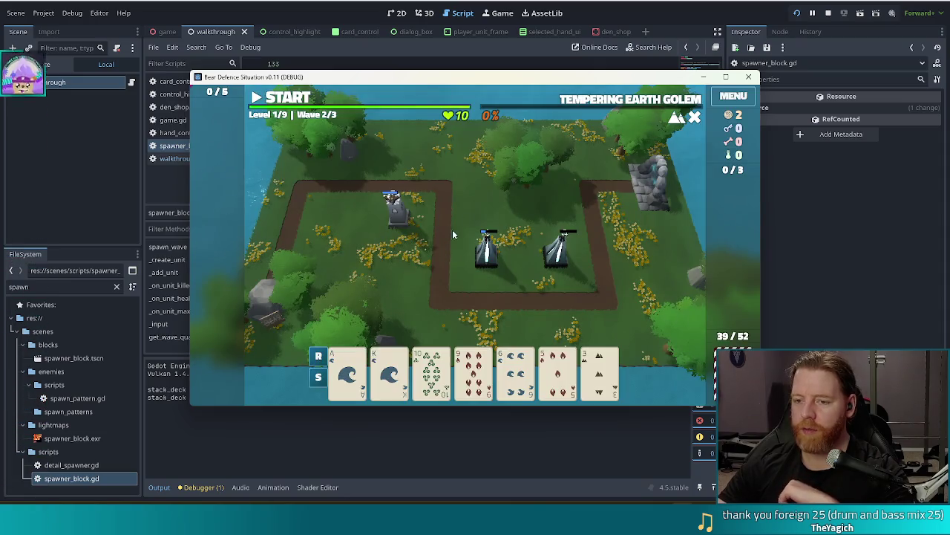
- Discard the High Card hand and place a Lightning Tower from two fours on the right
{"action": "left_click", "coordinate": [516, 367]}
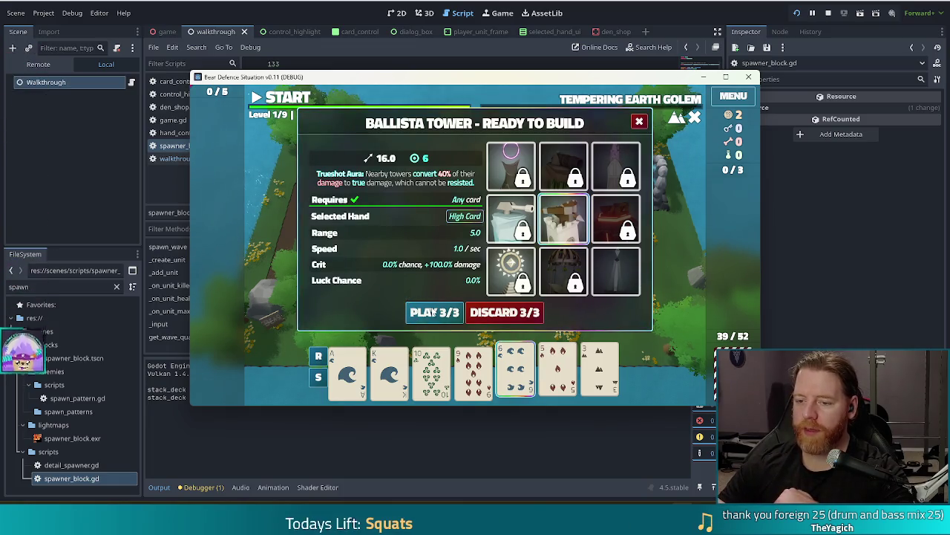
{"action": "left_click", "coordinate": [512, 312]}
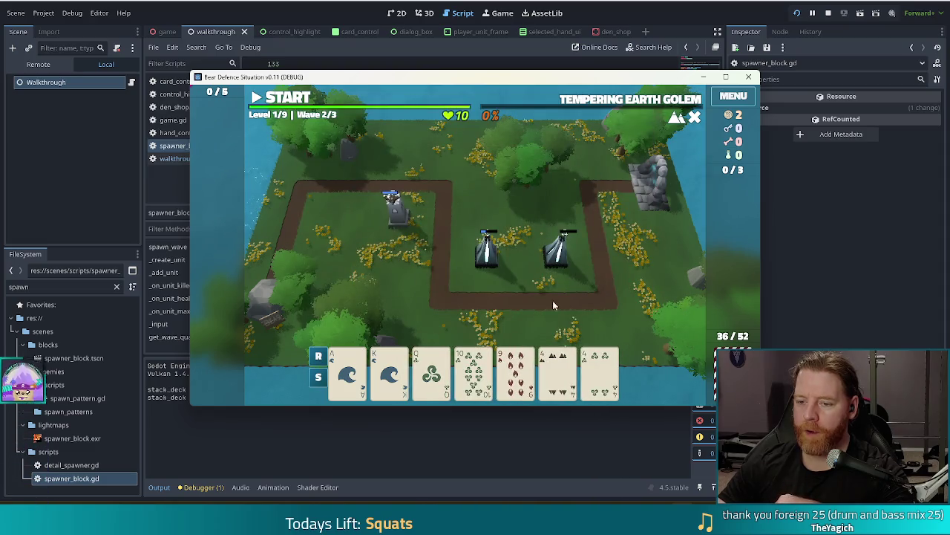
{"action": "left_click", "coordinate": [557, 371]}
{"action": "left_click", "coordinate": [600, 371]}
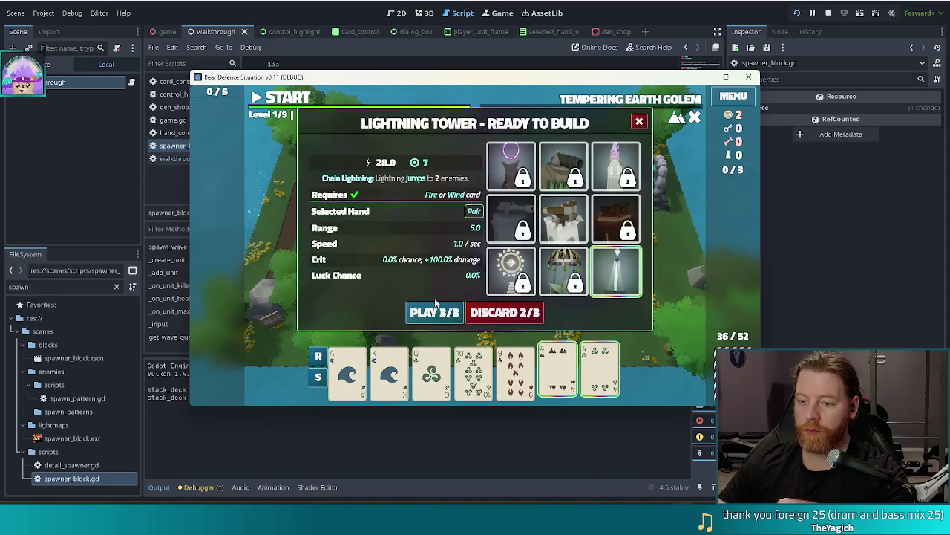
{"action": "left_click", "coordinate": [436, 311]}
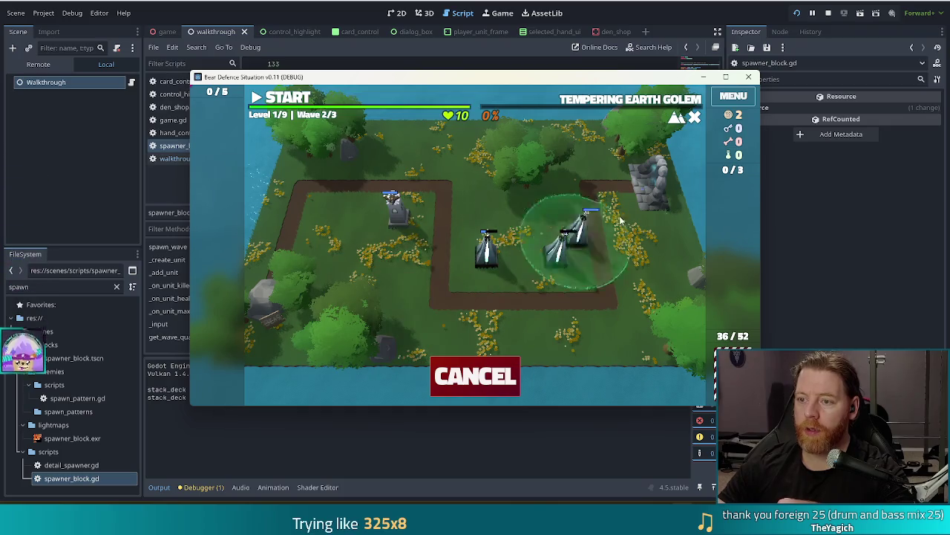
{"action": "left_click", "coordinate": [585, 273]}
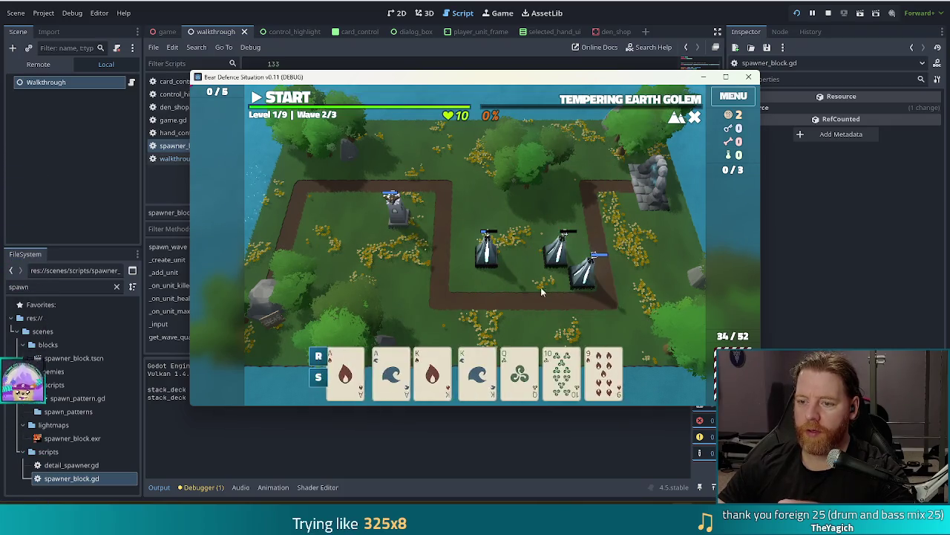
- Place a Lightning Tower from the Ace of Fire and Ace of Water inside the path
{"action": "left_click", "coordinate": [347, 371]}
{"action": "left_click", "coordinate": [389, 371]}
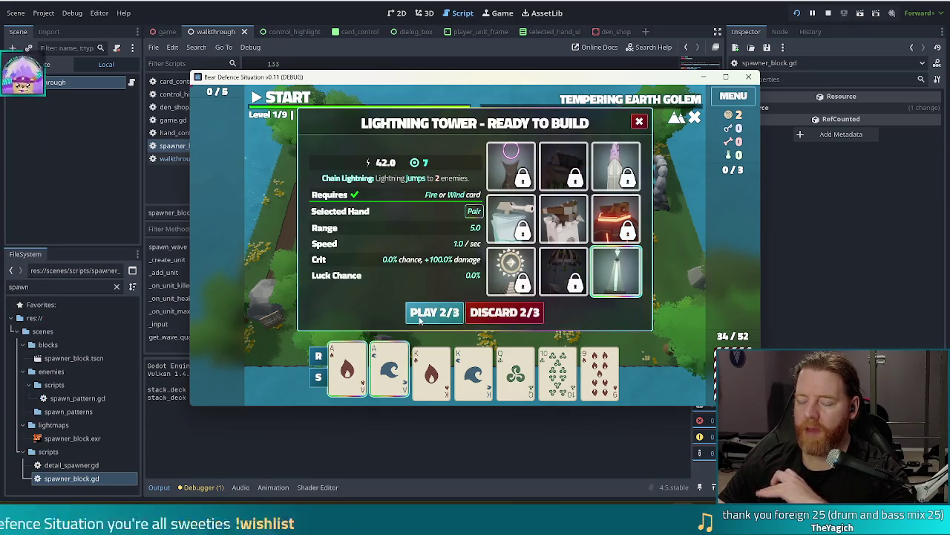
{"action": "left_click", "coordinate": [421, 319]}
{"action": "left_click", "coordinate": [464, 271]}
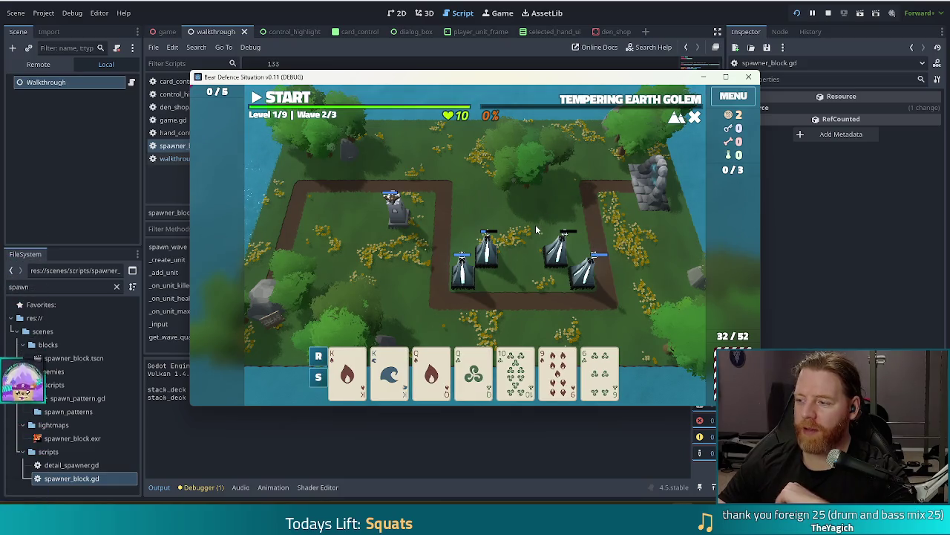
- Place a Lightning Tower from the pair of Kings near the upper-left ballista
{"action": "left_click", "coordinate": [347, 371]}
{"action": "left_click", "coordinate": [389, 371]}
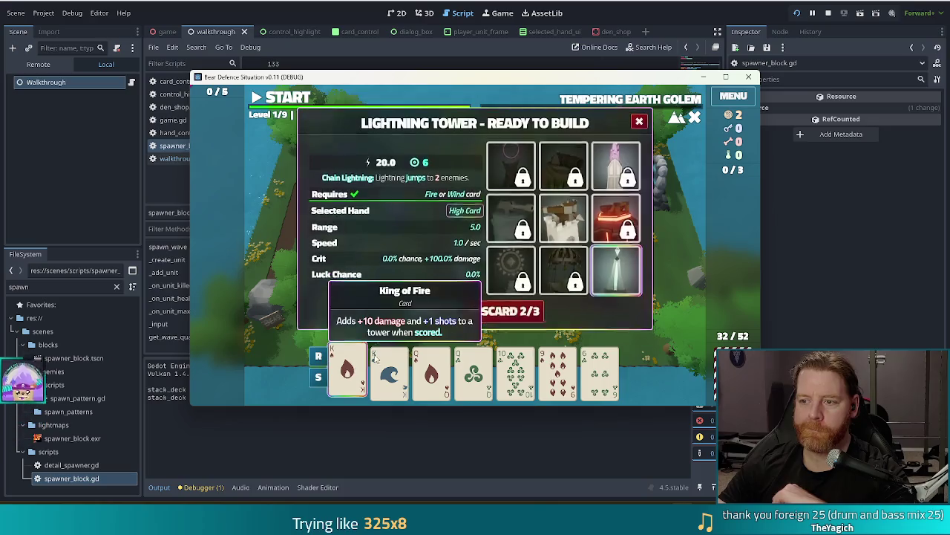
{"action": "left_click", "coordinate": [438, 312]}
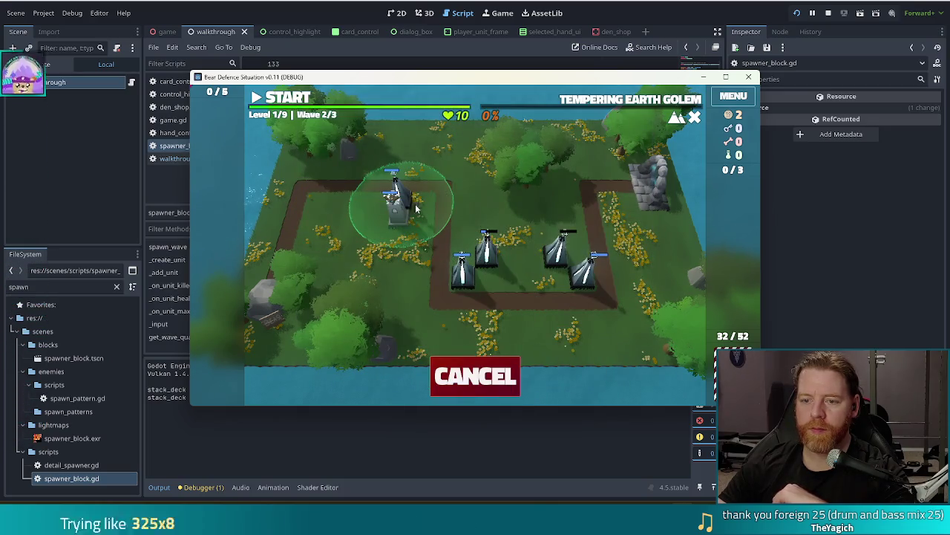
{"action": "left_click", "coordinate": [416, 195]}
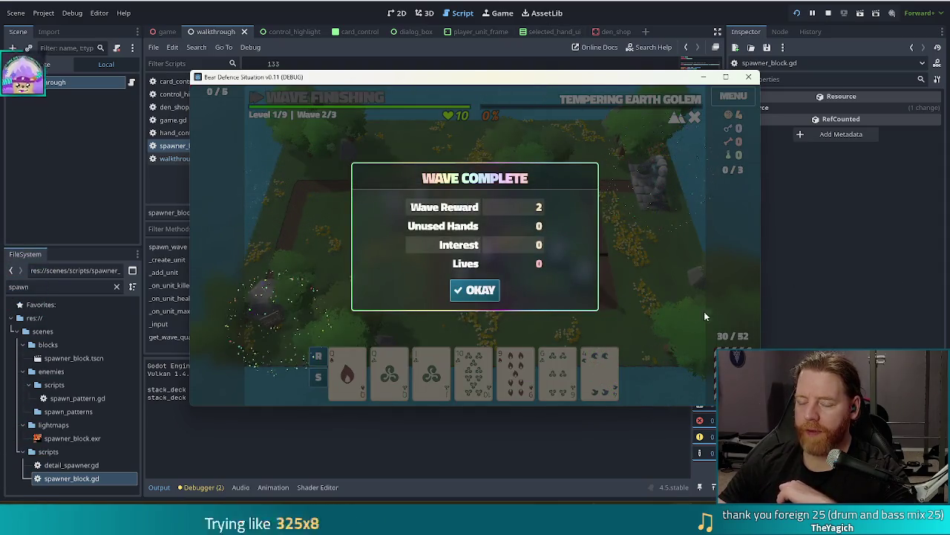
- Move on to wave 3 and place a Lightning Tower on the right side of the path
{"action": "left_click", "coordinate": [480, 291]}
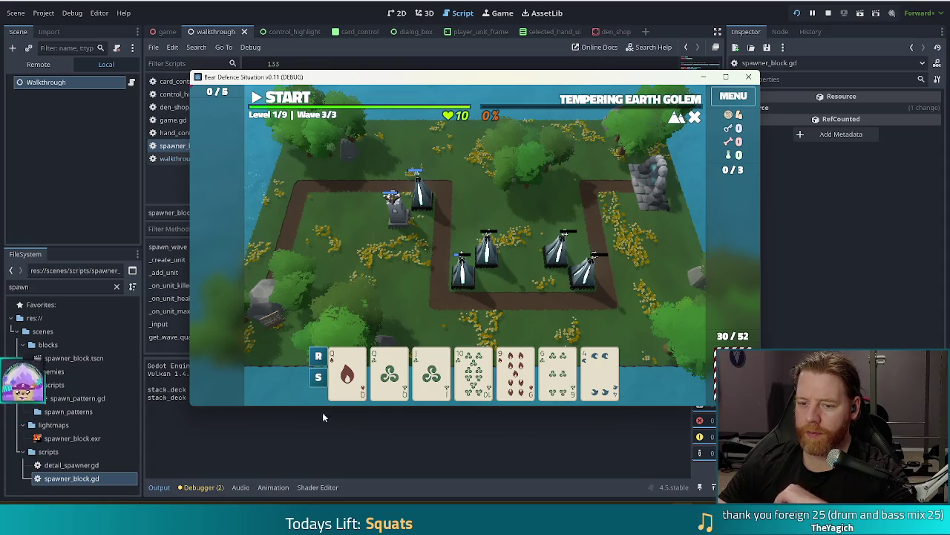
{"action": "left_click", "coordinate": [348, 374]}
{"action": "left_click", "coordinate": [435, 311]}
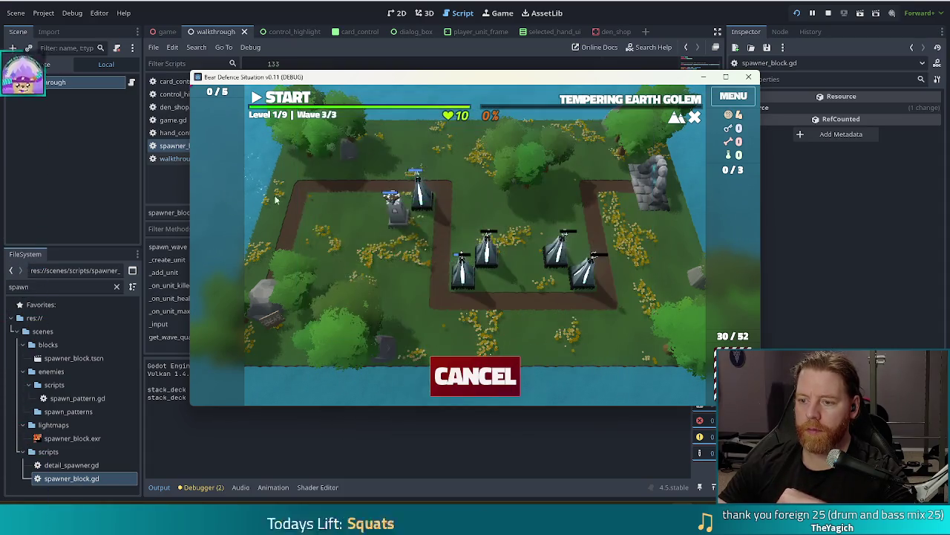
{"action": "left_click", "coordinate": [568, 269]}
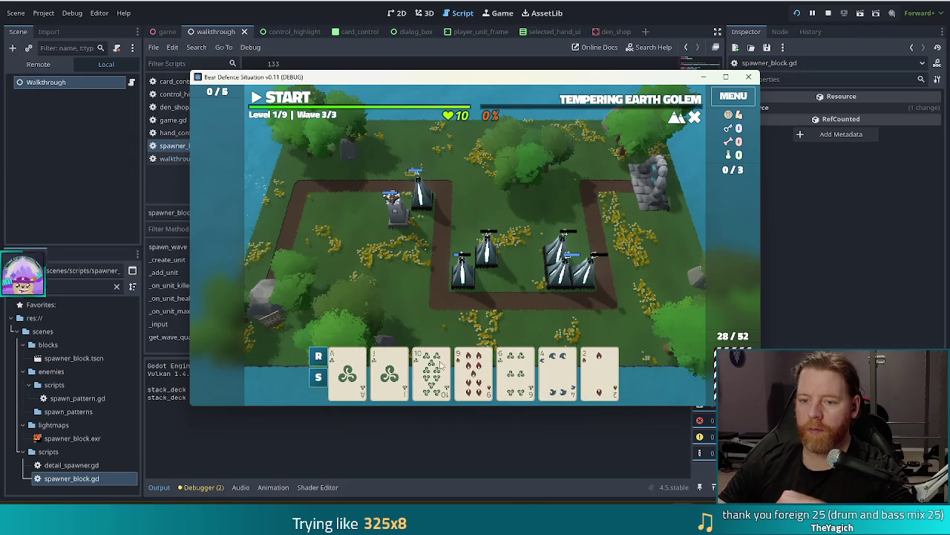
- Discard unwanted cards and place another Lightning Tower at the upper-left path corner
{"action": "left_click", "coordinate": [507, 313]}
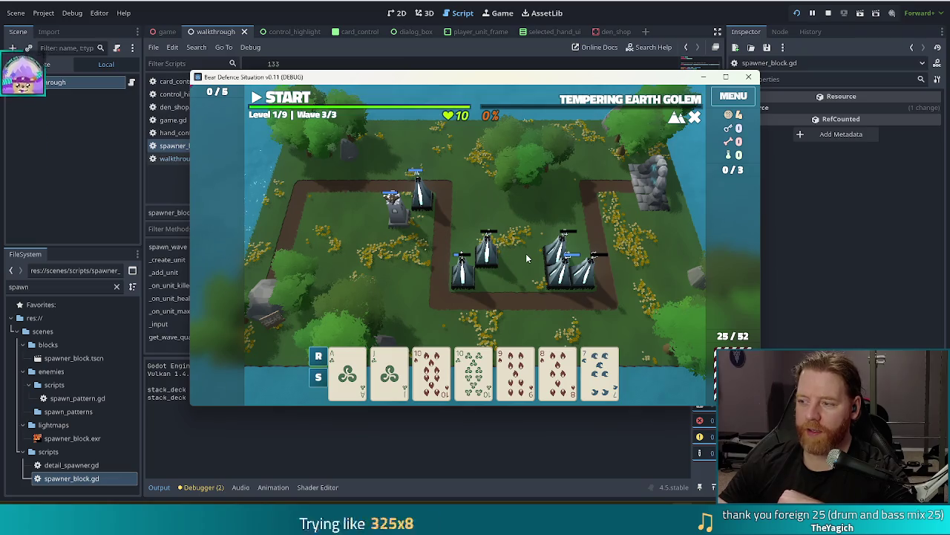
{"action": "left_click", "coordinate": [508, 290]}
{"action": "left_click", "coordinate": [435, 312]}
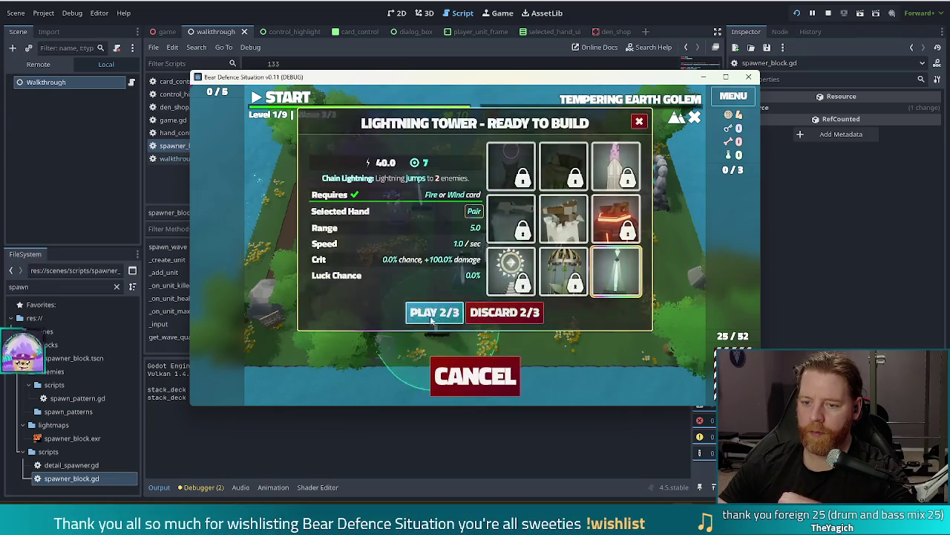
{"action": "left_click", "coordinate": [308, 197]}
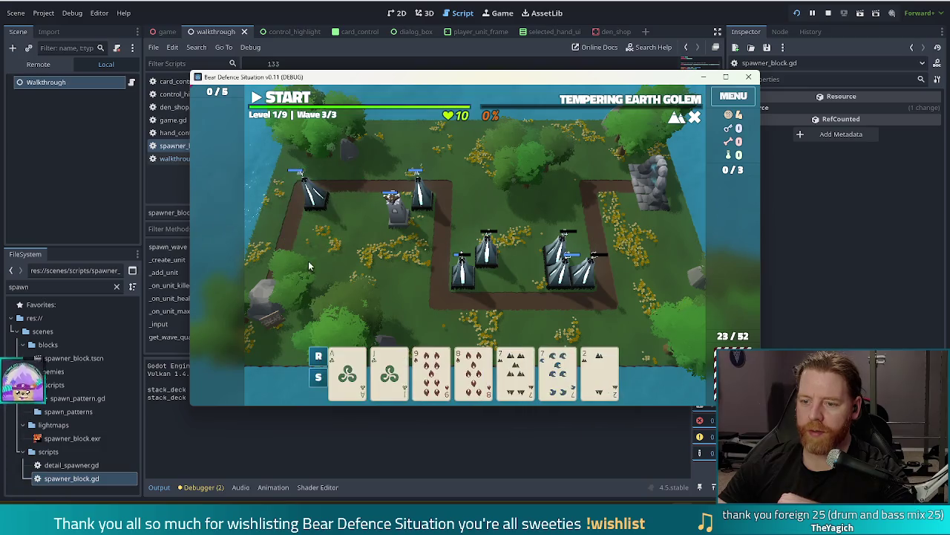
- Build a Ballista Tower from the 7s pair mid-path, then clear wave 3 to reach level 2
{"action": "left_click", "coordinate": [516, 371]}
{"action": "left_click", "coordinate": [558, 371]}
{"action": "left_click", "coordinate": [429, 315]}
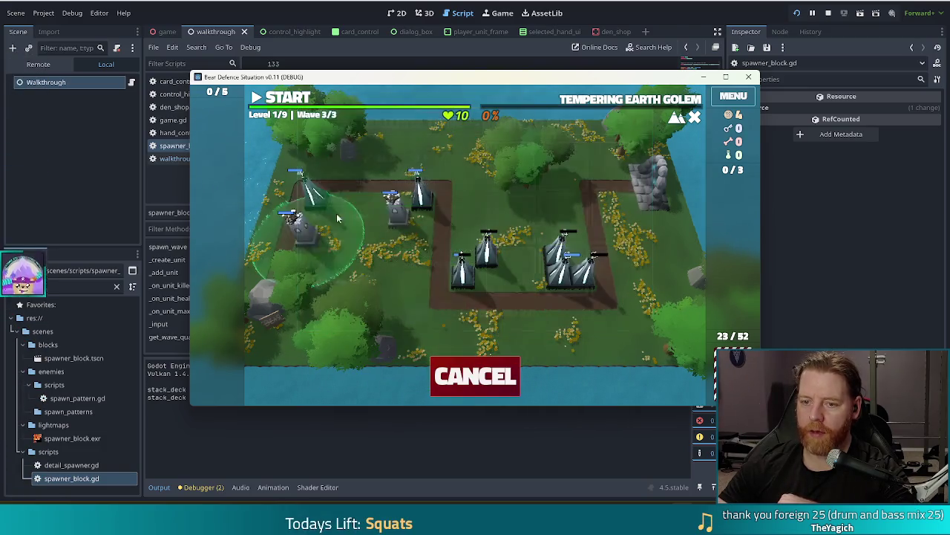
{"action": "left_click", "coordinate": [465, 260]}
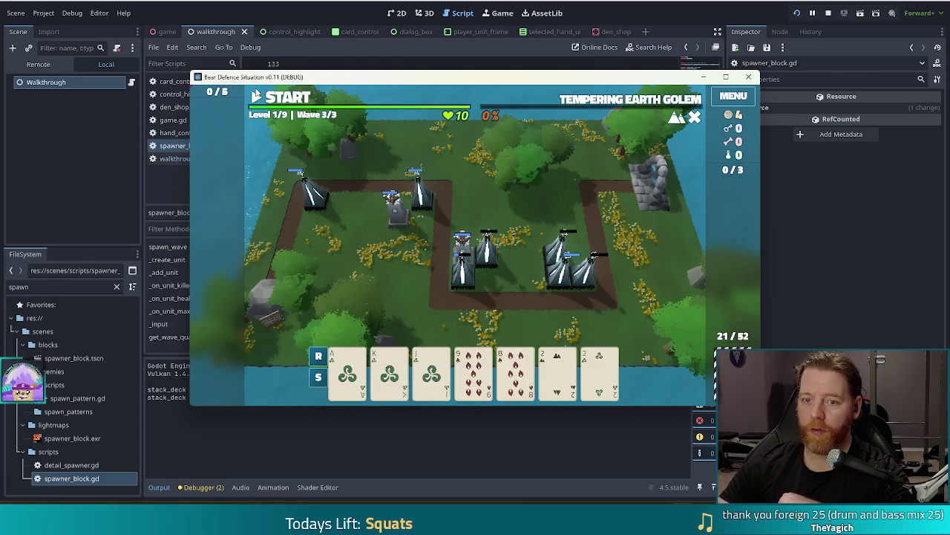
{"action": "left_click", "coordinate": [282, 96]}
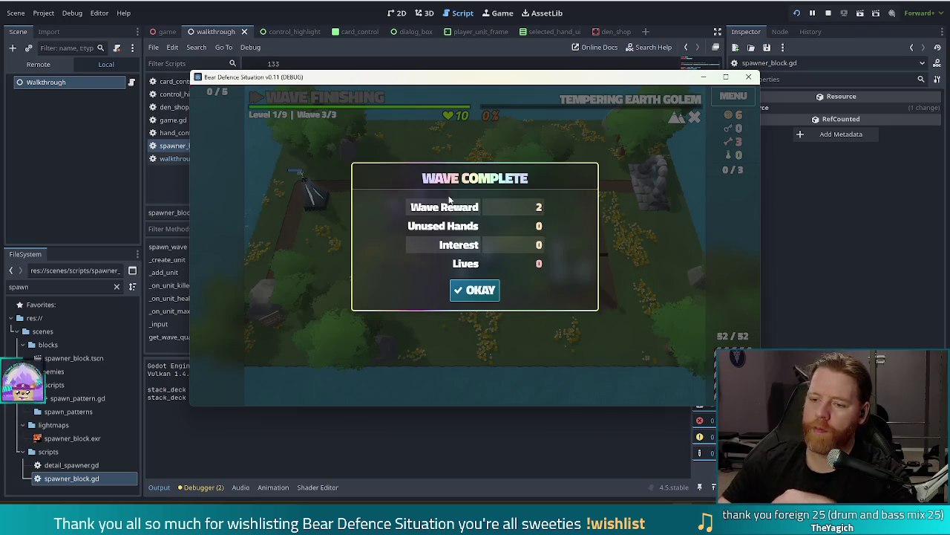
{"action": "left_click", "coordinate": [475, 289]}
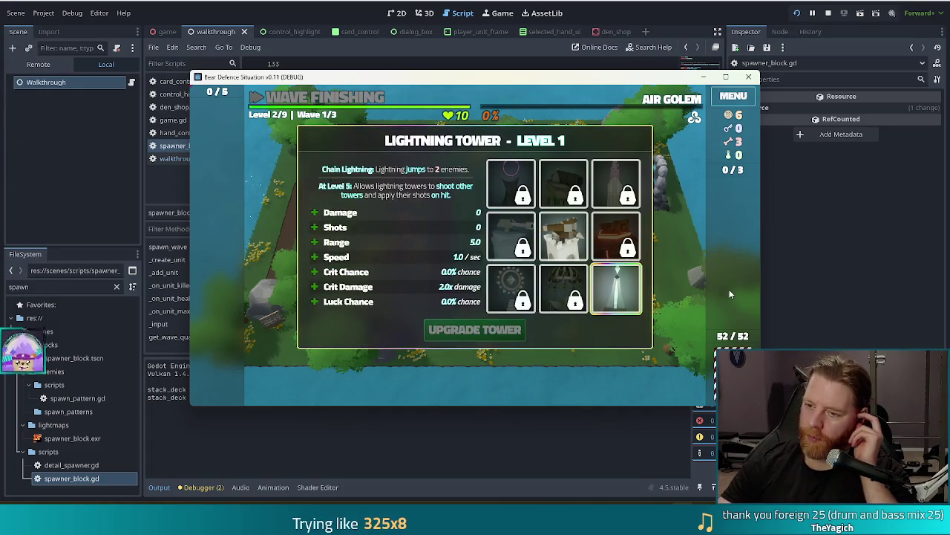
- Inspect the Lightning Tower Level 1 upgrade panel over the placed towers
{"action": "mouse_move", "coordinate": [624, 278]}
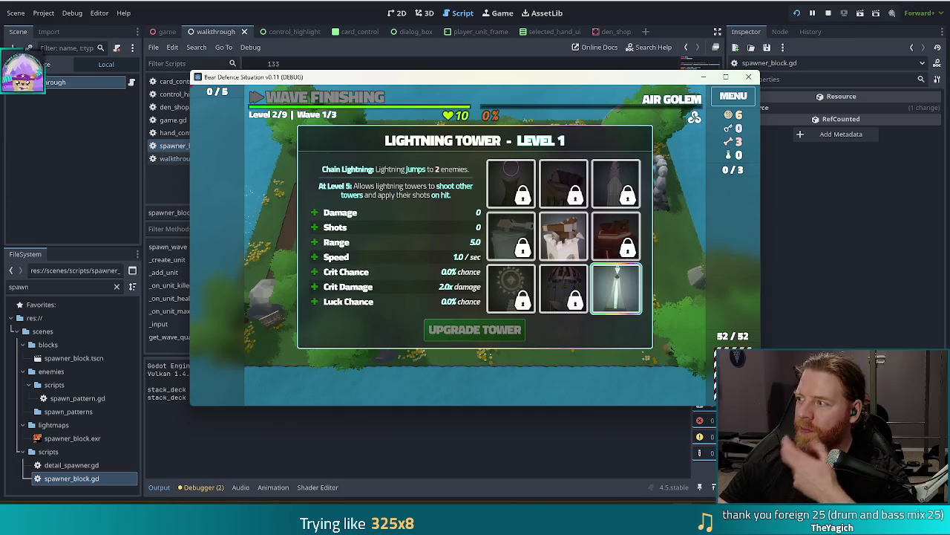
{"action": "mouse_move", "coordinate": [536, 247]}
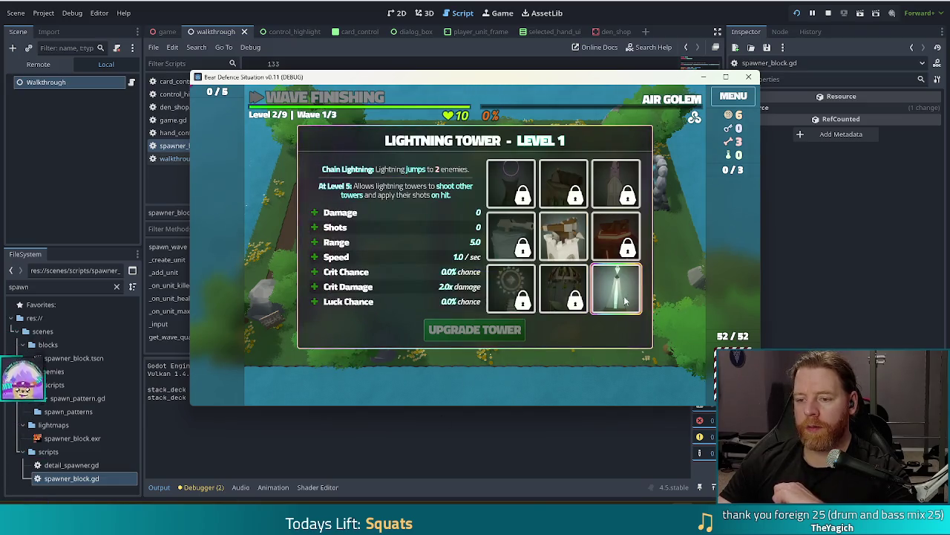
{"action": "mouse_move", "coordinate": [498, 253]}
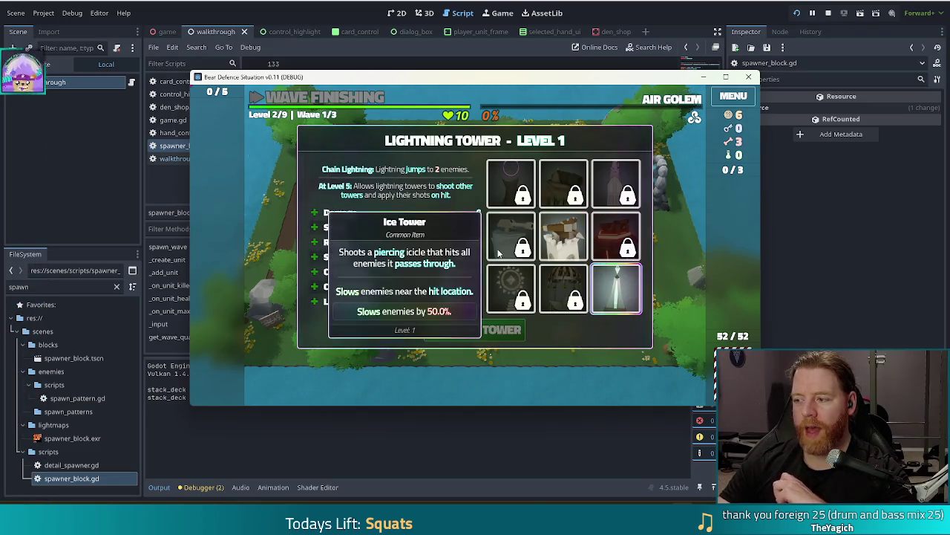